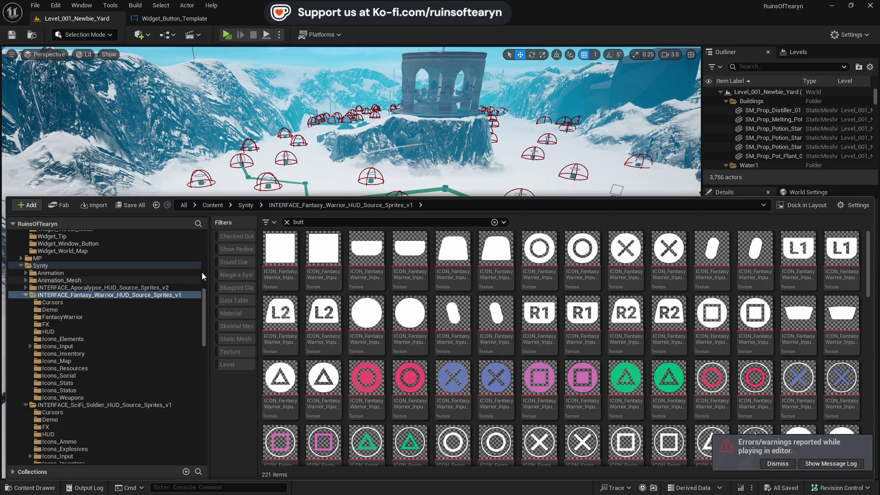
Open the Widget_Registry_Of_Chronicles blueprint from the MMO > Widget_Registry_Of_Chronicles folder, clearing the search filter
scroll(201, 273, up, 10)
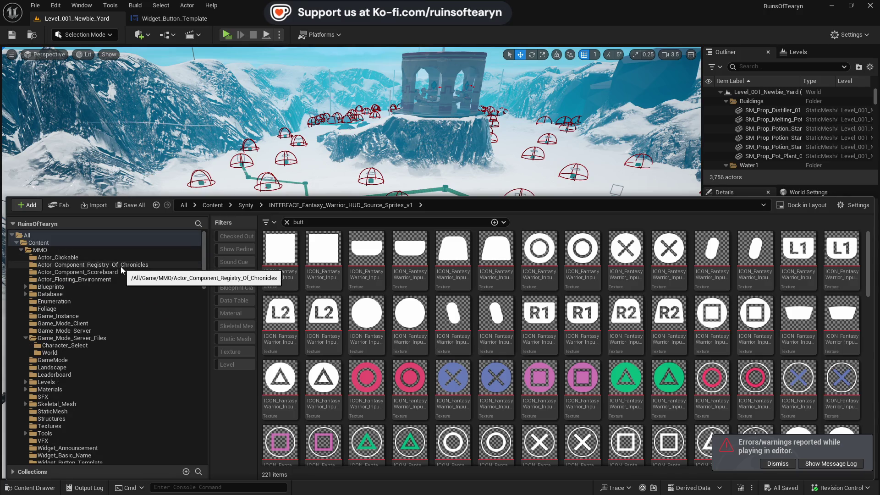
click(25, 338)
scroll(29, 399, down, 3)
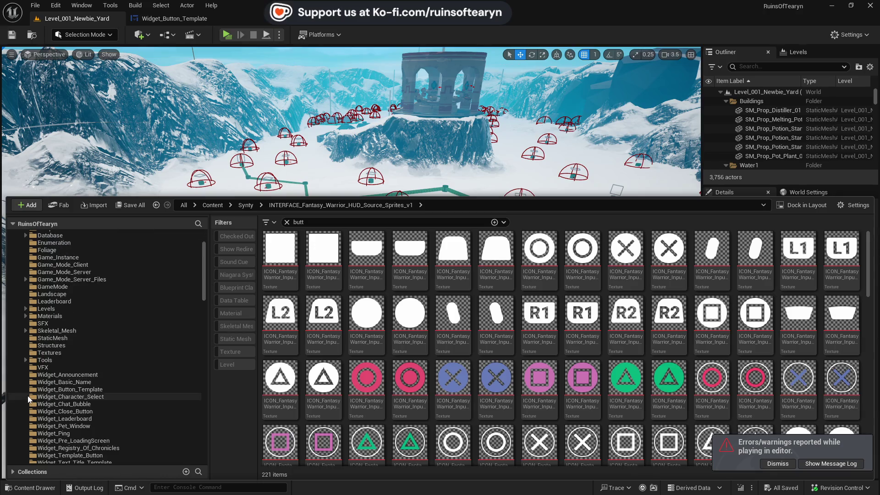
scroll(29, 398, down, 5)
click(147, 331)
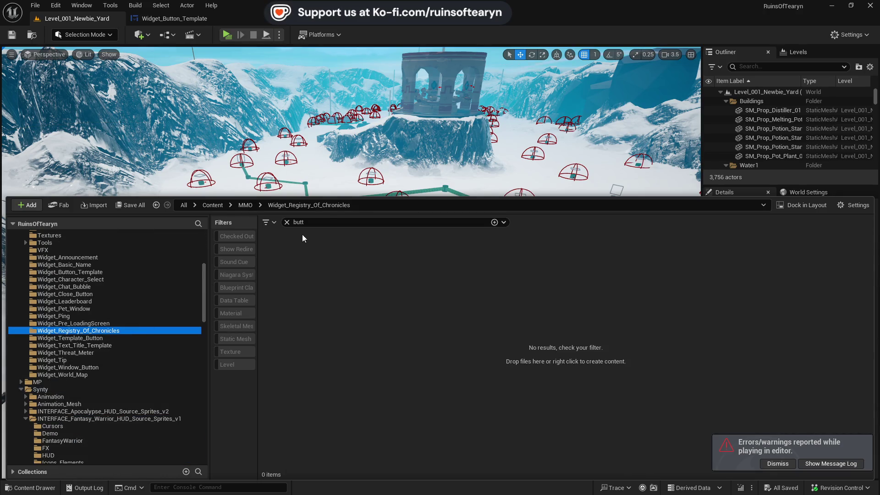
click(288, 222)
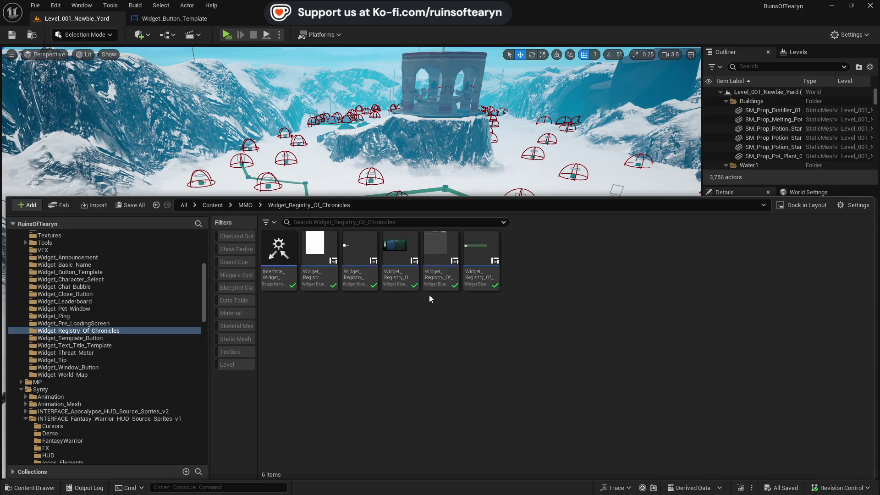
double_click(400, 256)
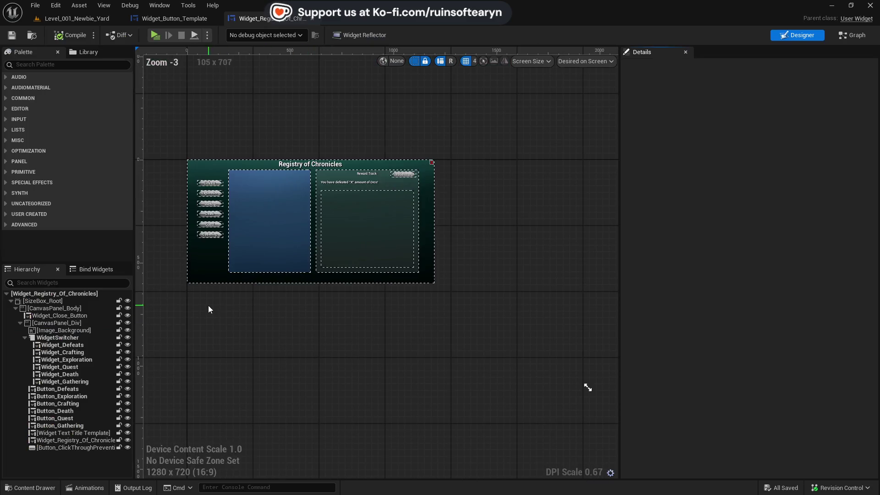
Zoom the designer canvas, then select Image_Background to show its gradient texture brush details
click(192, 255)
scroll(204, 306, up, 3)
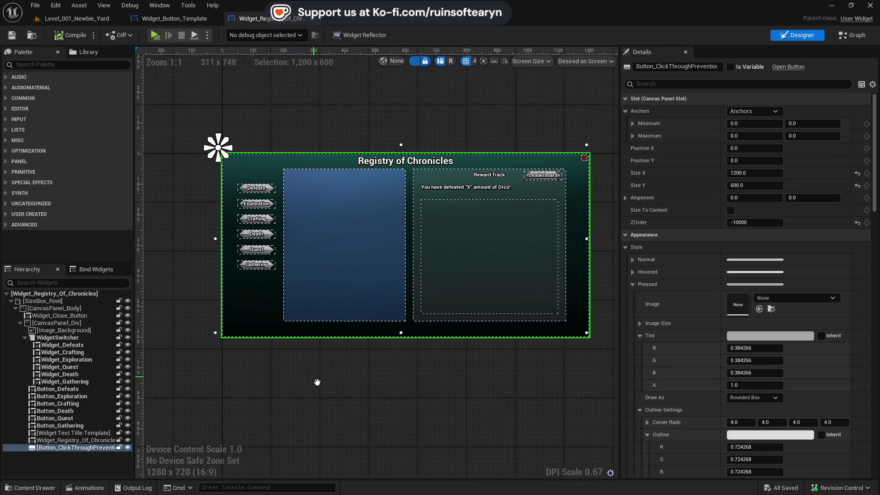
scroll(281, 357, up, 3)
scroll(342, 362, down, 3)
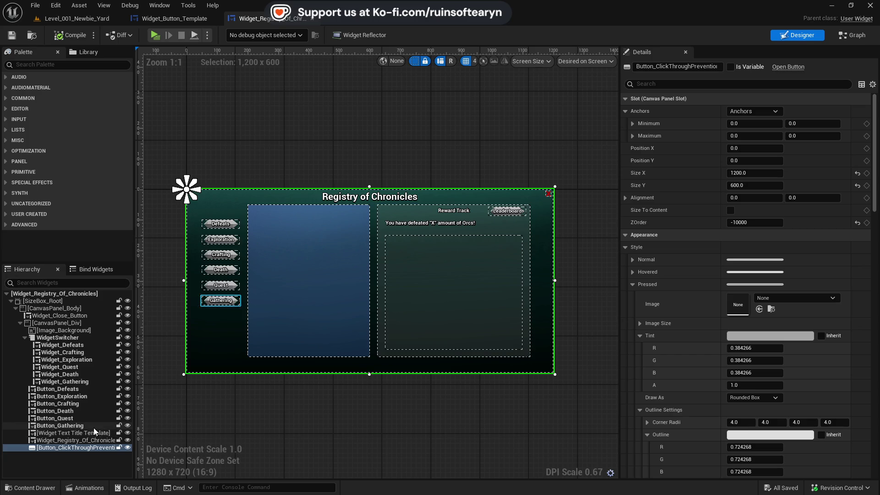
click(90, 329)
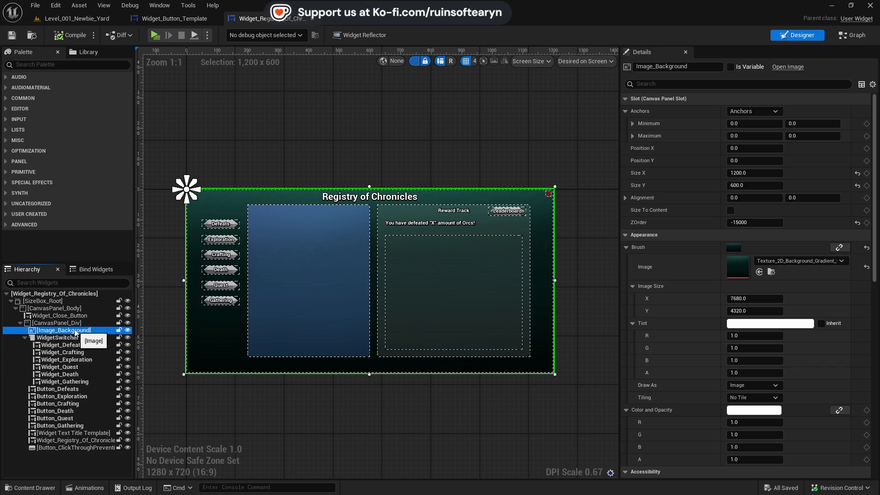
Swap the background brush to Texture_Tooltip_Background_Inventory, then revert it to the gradient texture
click(787, 260)
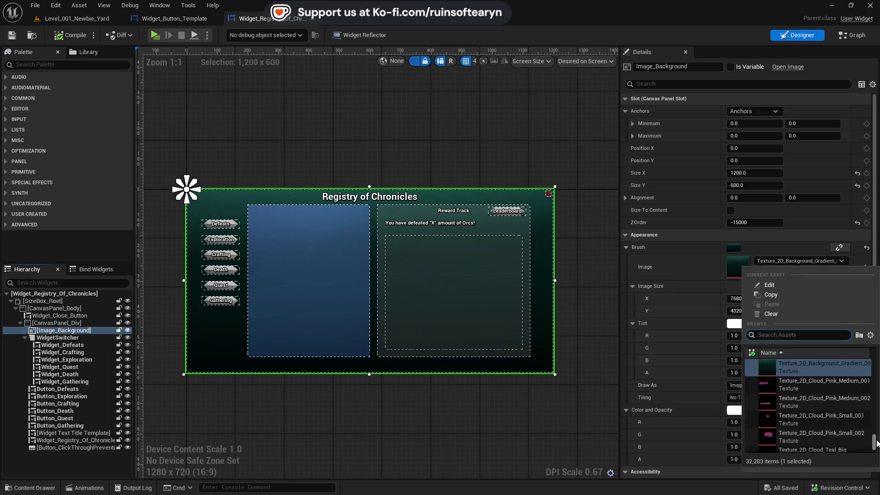
text(v3rd back)
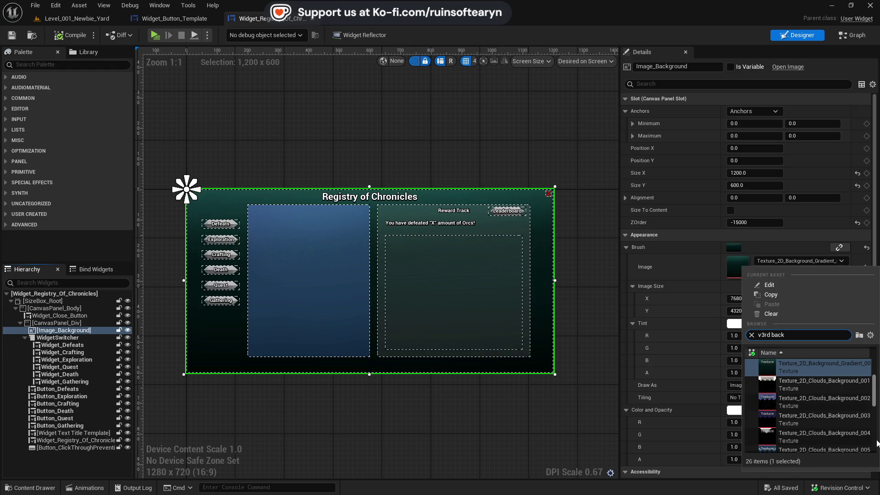
scroll(836, 400, down, 2)
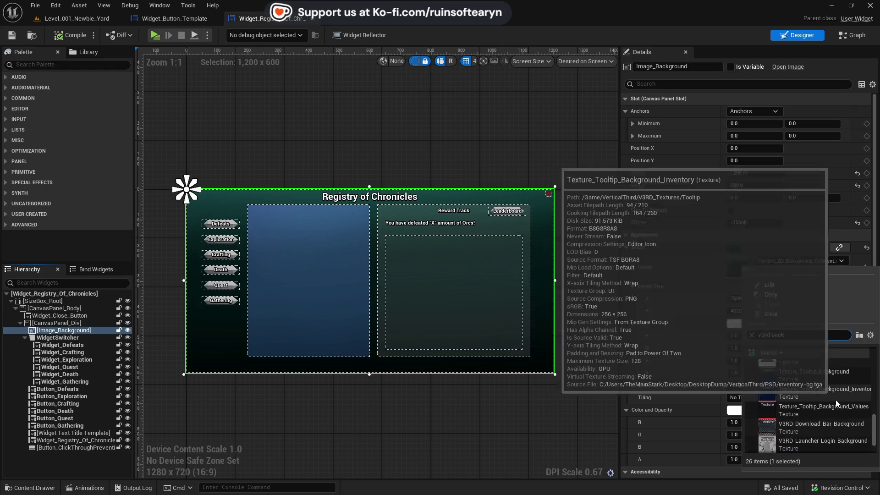
click(825, 392)
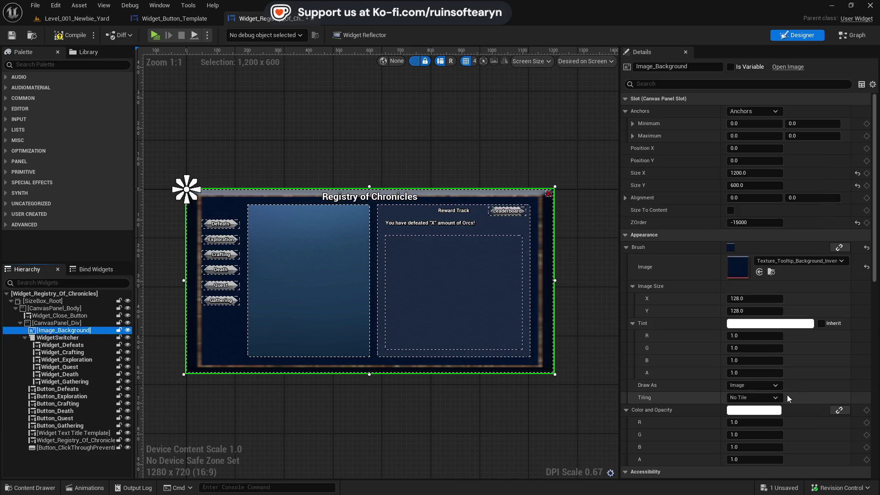
click(763, 273)
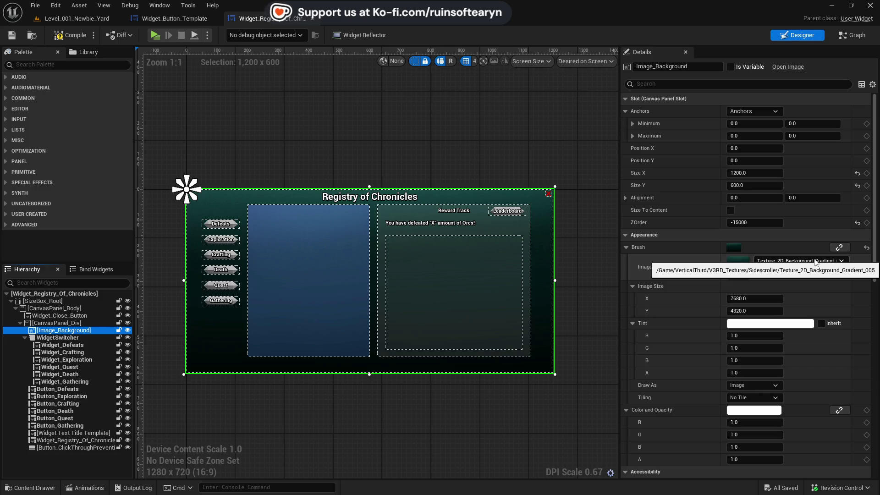
In the Content Drawer, navigate into Synty > INTERFACE_Fantasy_Warrior_HUD_Source_Sprites_v1
click(287, 411)
key(ctrl+space)
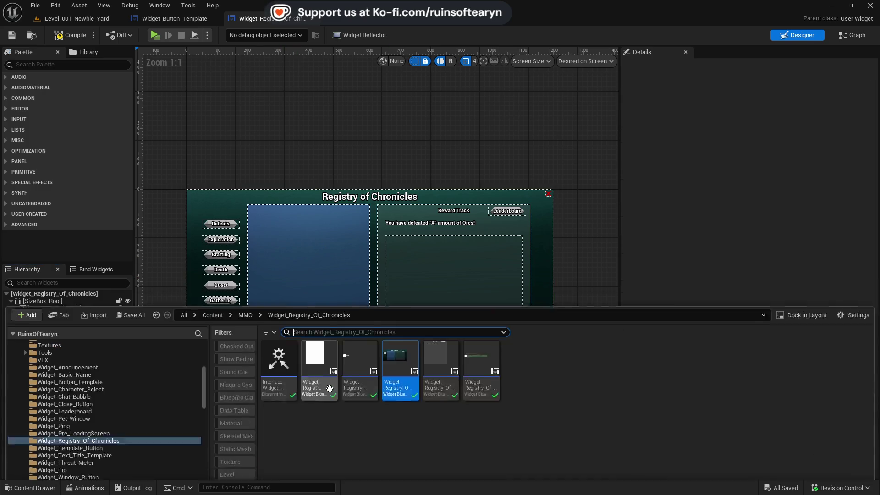
scroll(150, 362, up, 5)
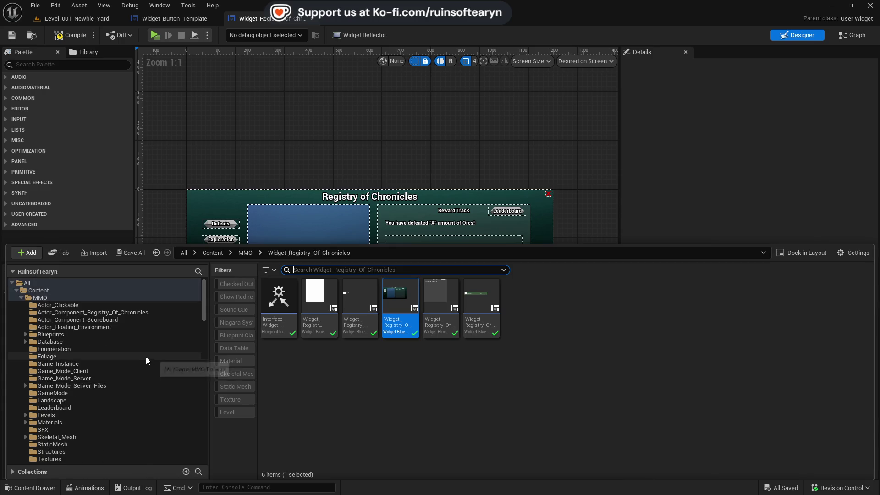
click(22, 297)
click(21, 306)
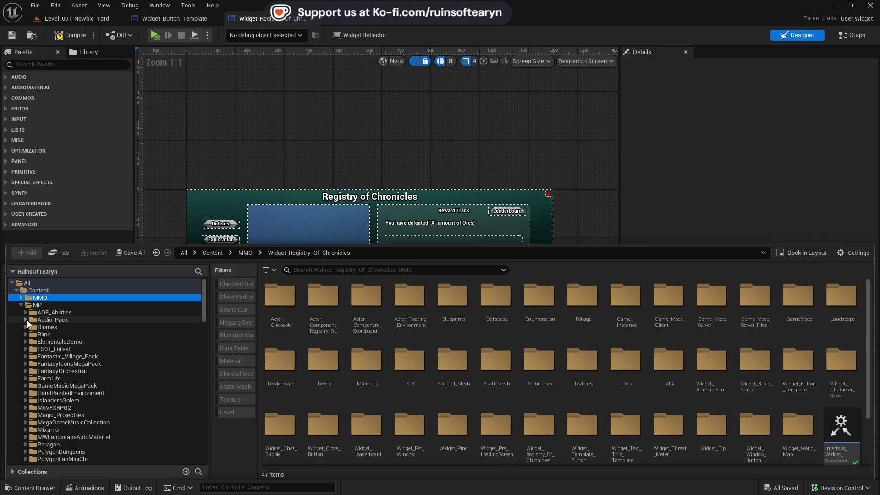
click(22, 305)
click(21, 313)
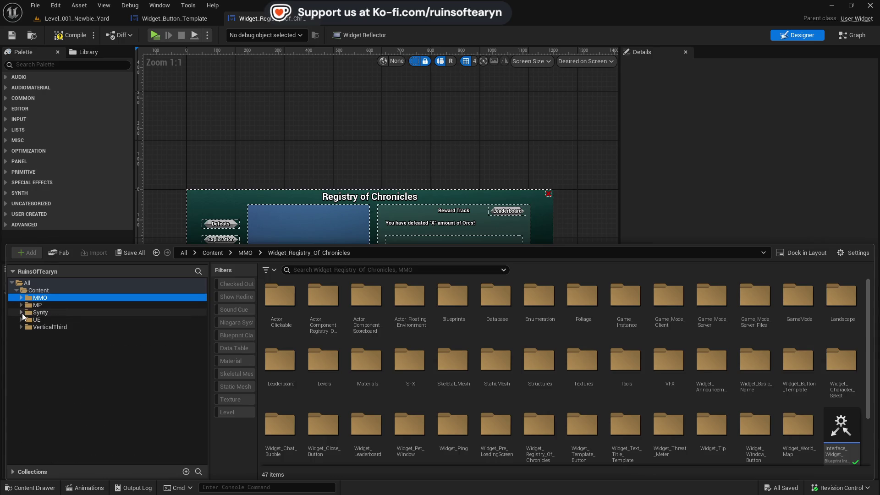
click(22, 313)
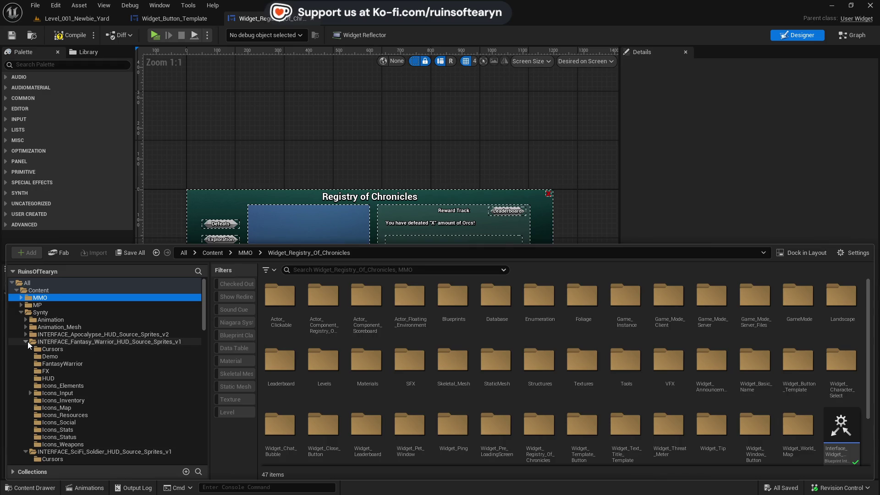
click(77, 342)
Search 'back', select SPR_HUD_FantasyWarrior_Box_Background01, and close the Content Drawer
click(349, 271)
text(back)
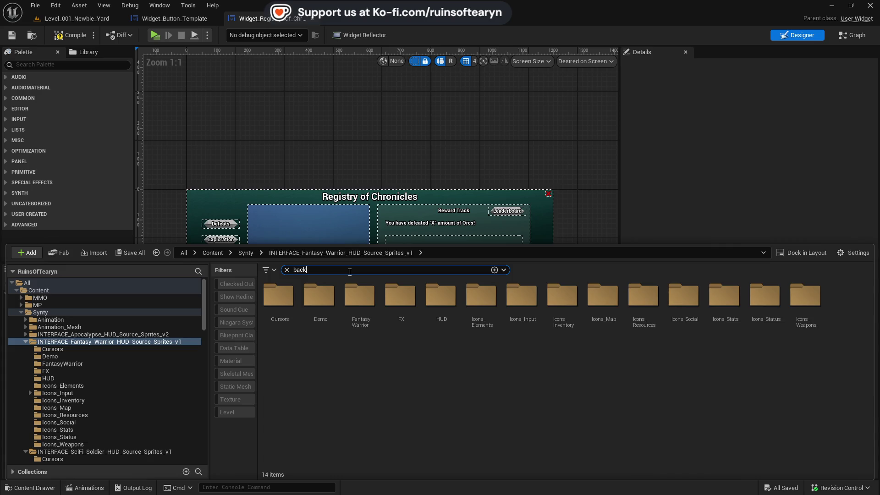
click(575, 422)
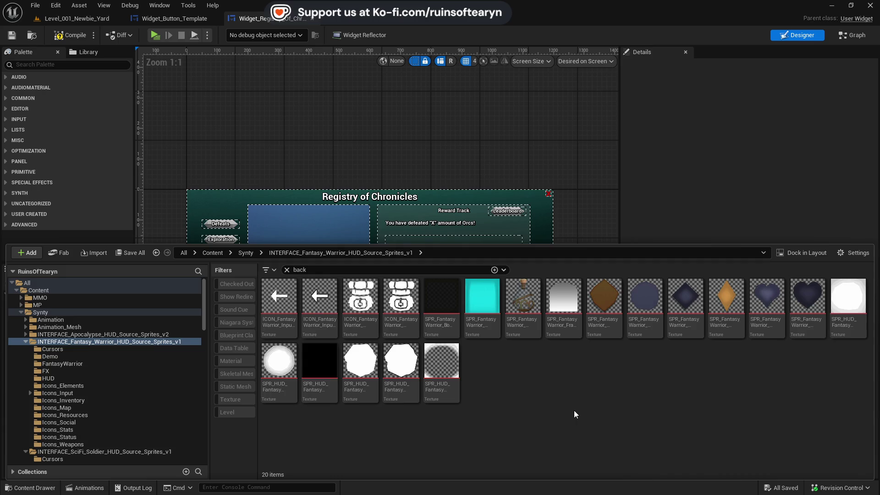
mouse_move(486, 323)
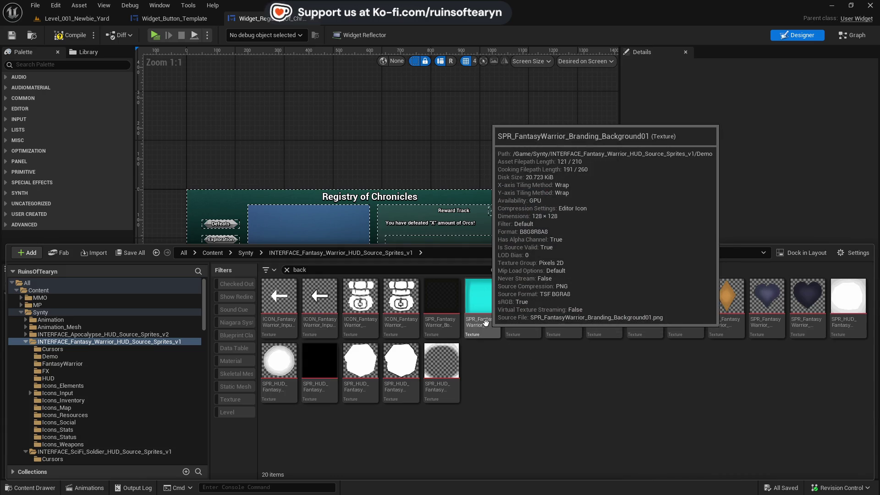
click(863, 324)
click(509, 105)
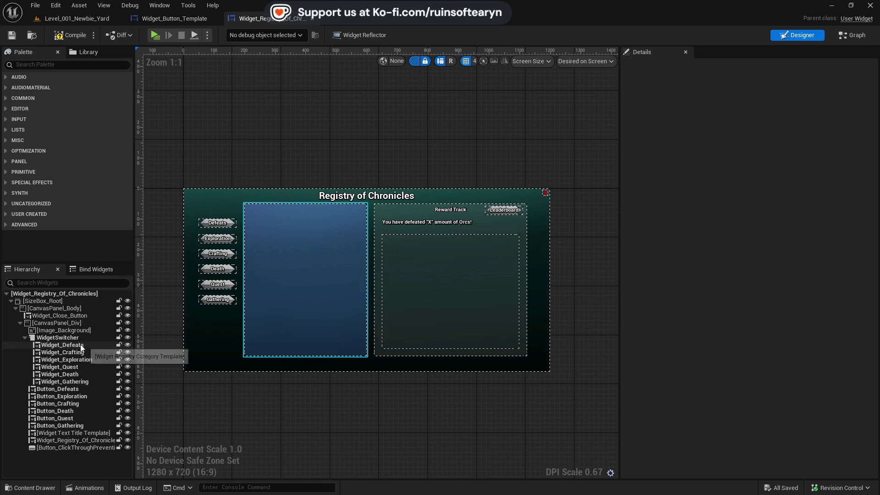
Apply the box background texture to Image_Background and tint it dark navy (0E2241FF)
click(97, 331)
click(759, 272)
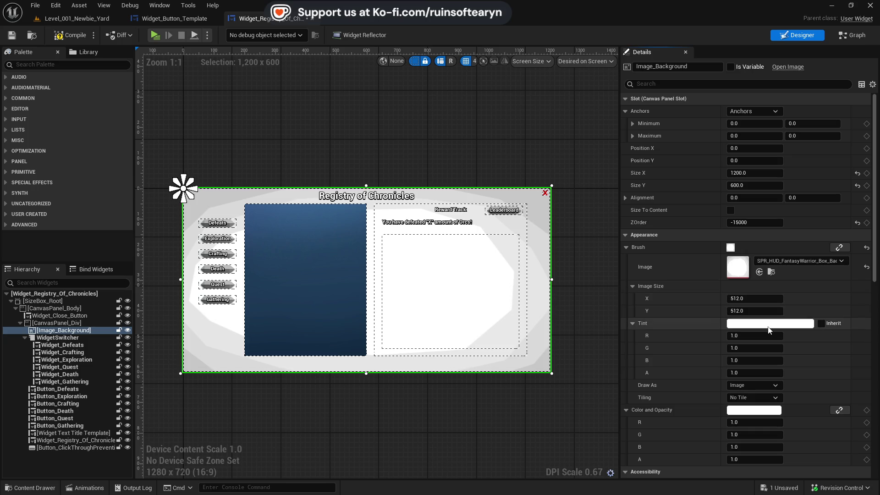
click(754, 410)
mouse_move(614, 316)
mouse_down()
mouse_move(604, 304)
mouse_move(579, 304)
mouse_move(653, 312)
mouse_move(594, 295)
mouse_move(571, 313)
mouse_move(587, 293)
mouse_move(566, 322)
mouse_move(615, 323)
mouse_move(609, 298)
mouse_move(596, 295)
mouse_up()
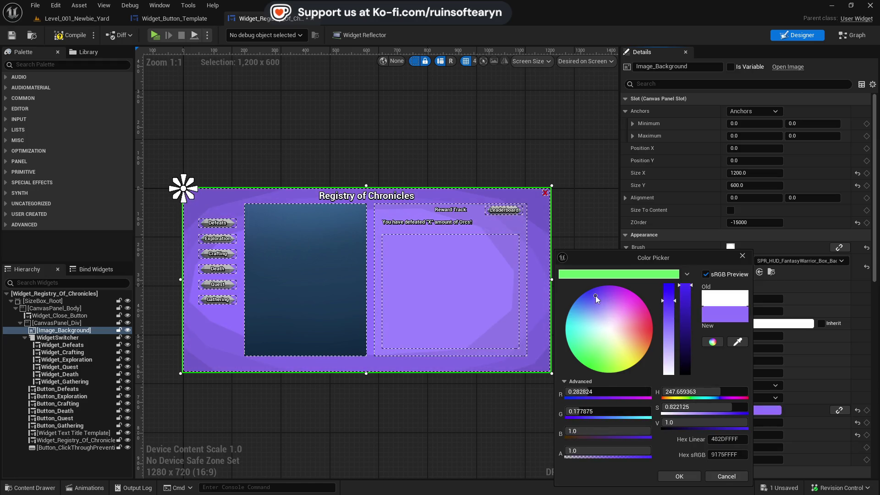
drag(686, 285, 686, 367)
click(612, 301)
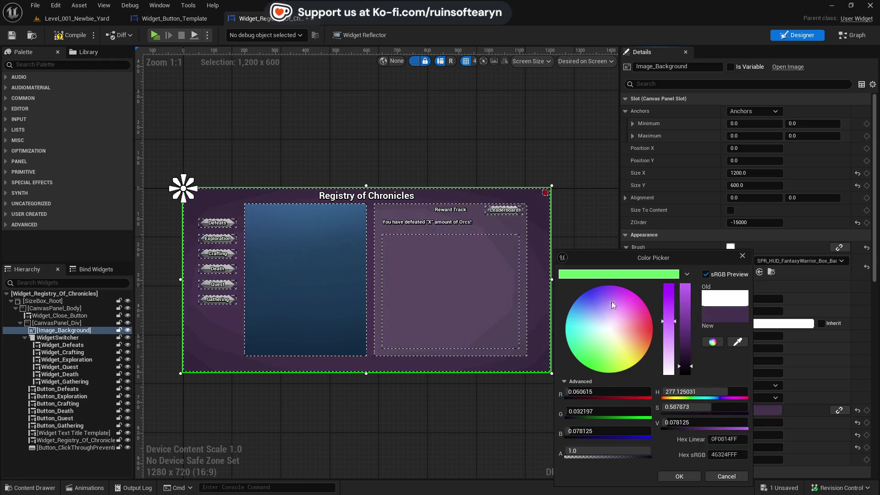
mouse_move(612, 301)
mouse_down()
mouse_move(589, 298)
mouse_move(579, 342)
mouse_move(591, 364)
mouse_move(586, 297)
mouse_move(607, 287)
mouse_move(582, 301)
mouse_up()
drag(692, 366, 692, 370)
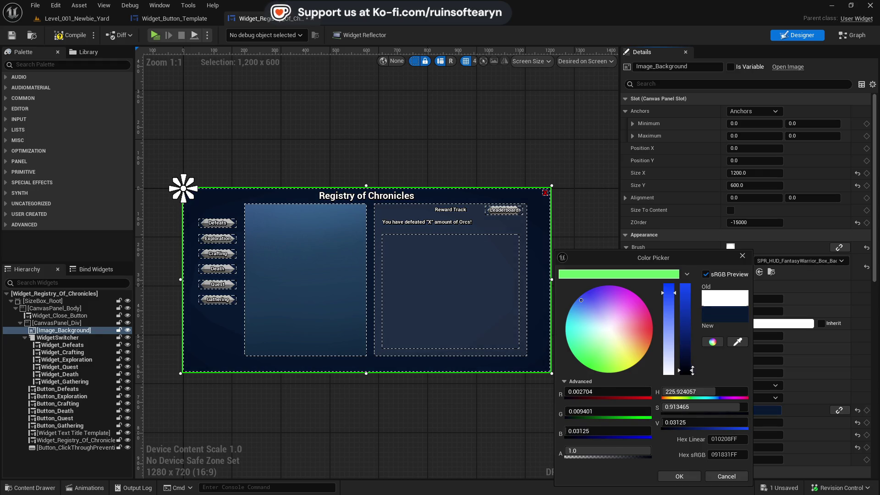
click(681, 475)
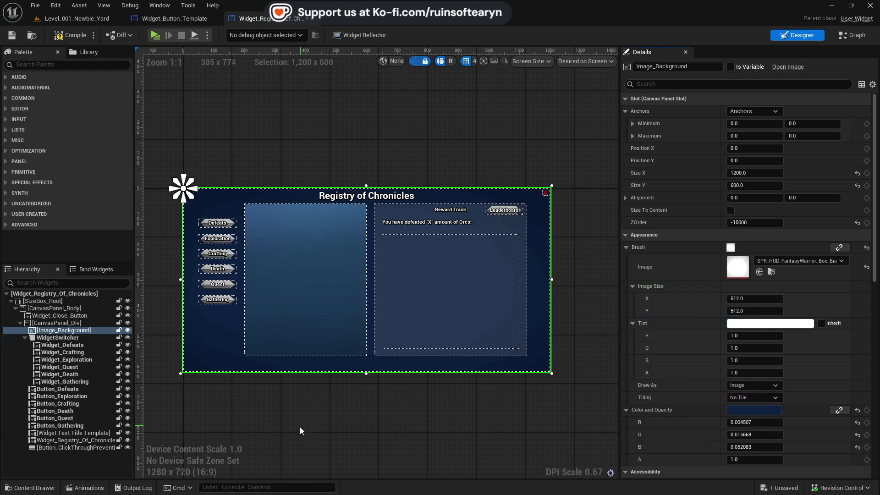
Duplicate the background image, rename the copy Image_Border, and save the blueprint
click(9, 37)
click(333, 413)
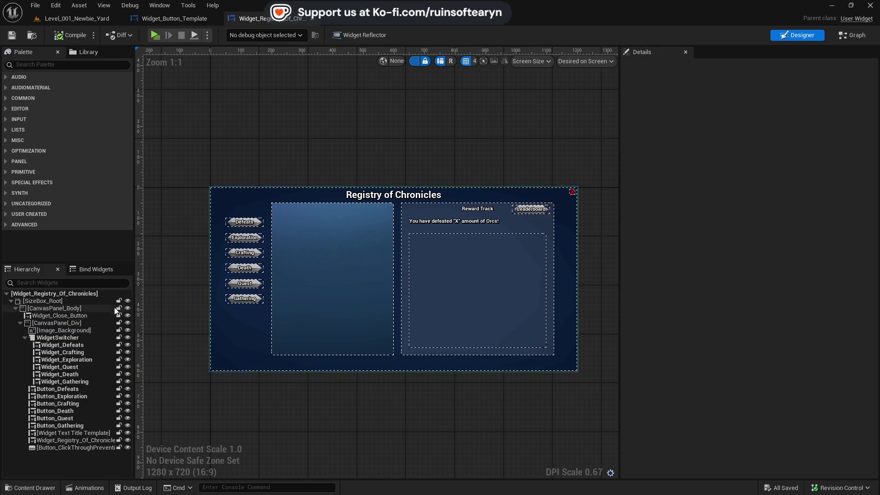
right_click(64, 329)
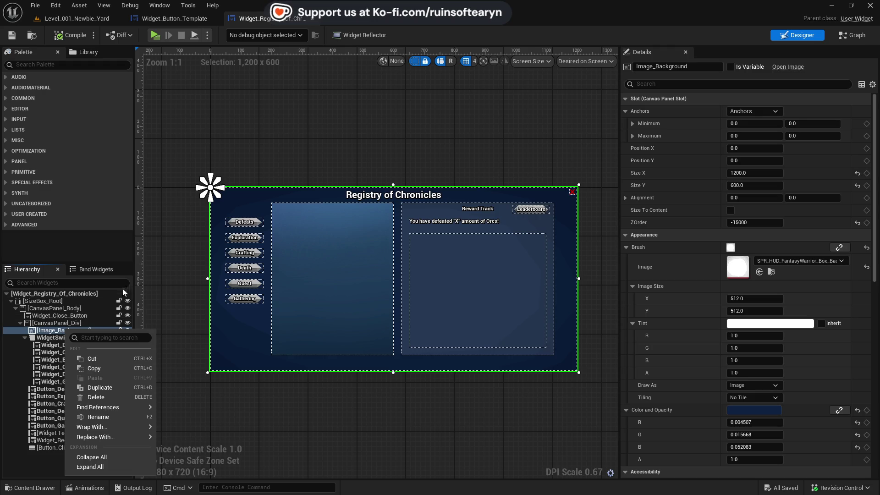
click(99, 388)
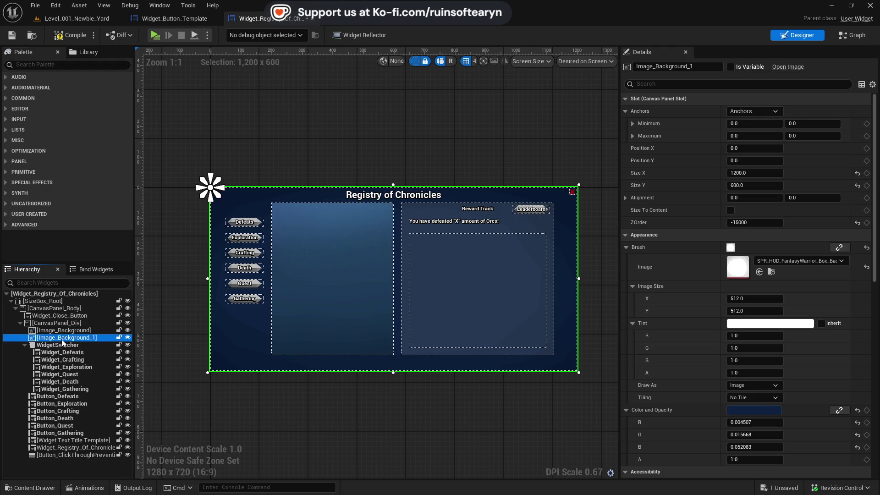
double_click(62, 340)
drag(61, 338, 139, 342)
text(Image_Border)
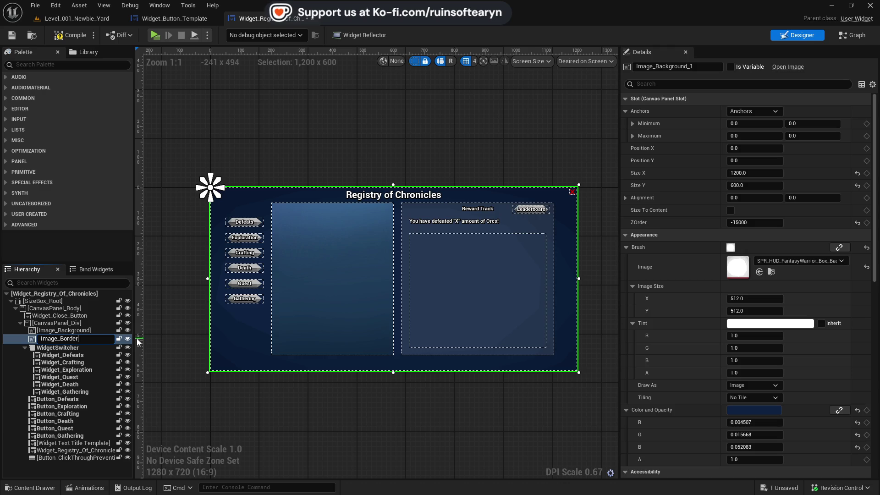
key(Return)
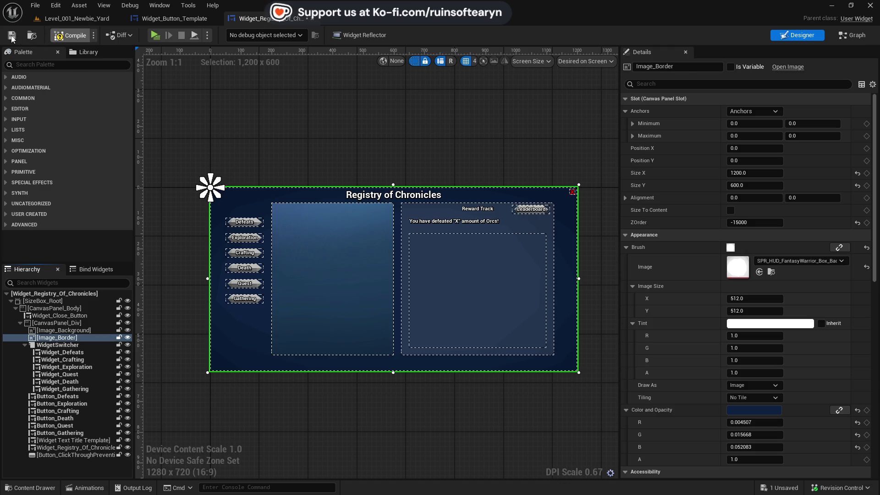
click(11, 36)
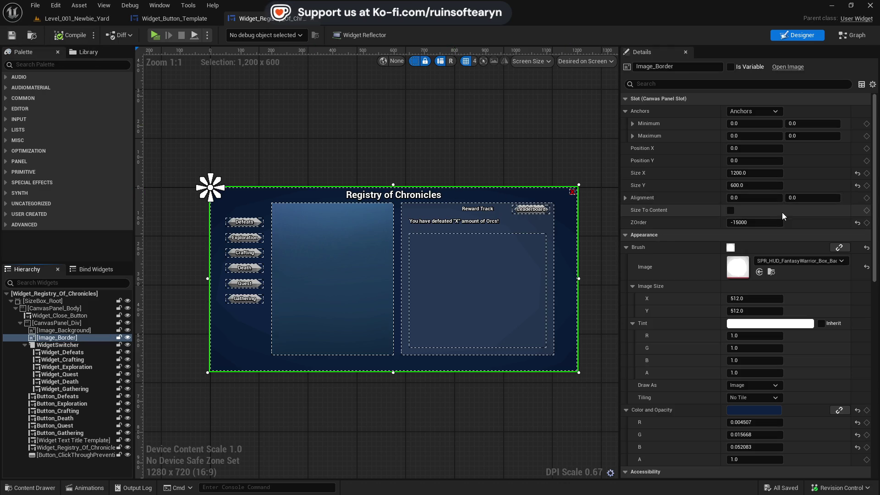
Set Image_Border's size to 1250 × 650
click(764, 173)
text(12)
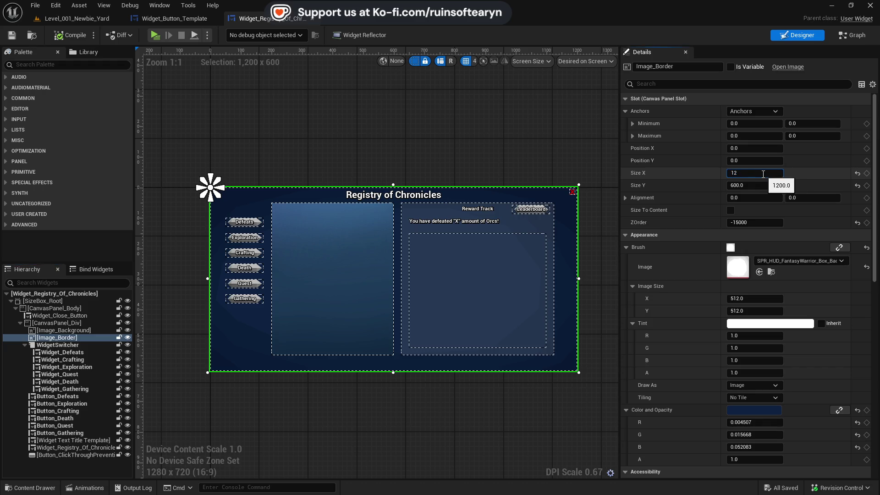
text(50)
key(Tab)
text(650)
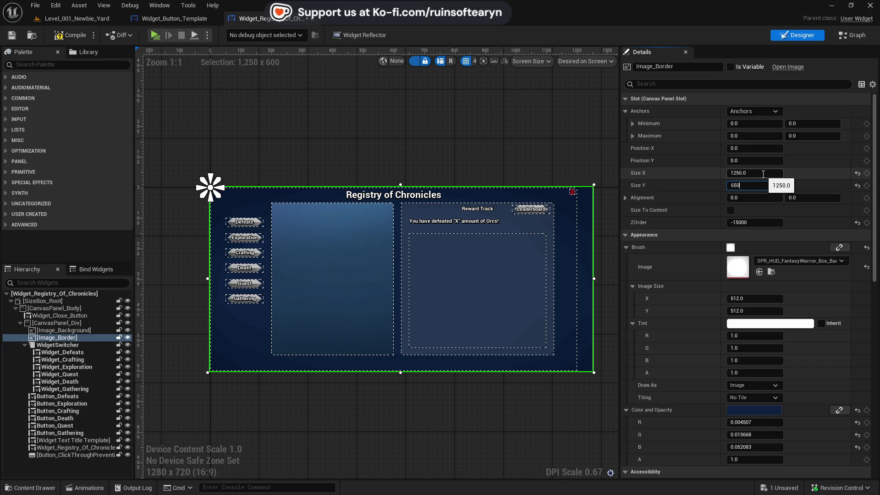
key(Return)
Centre-anchor Image_Border with Position 0/0 and Alignment 0.5/0.5
click(765, 112)
click(766, 169)
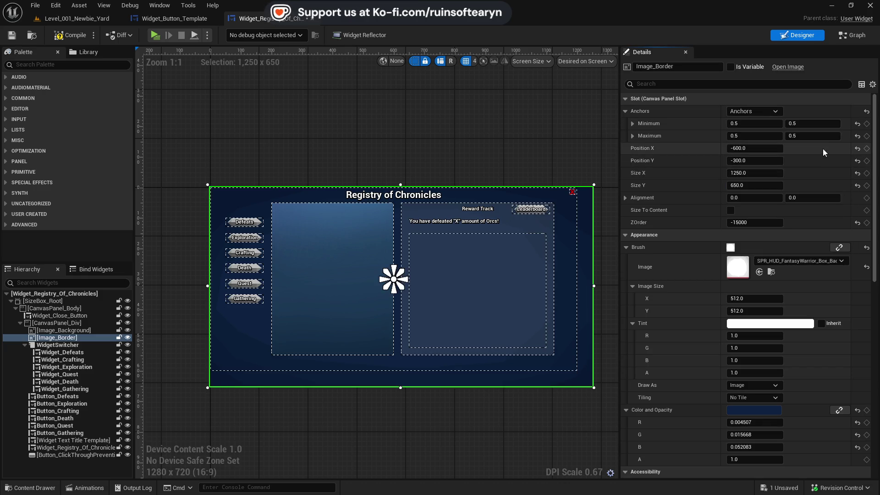
click(857, 149)
click(857, 161)
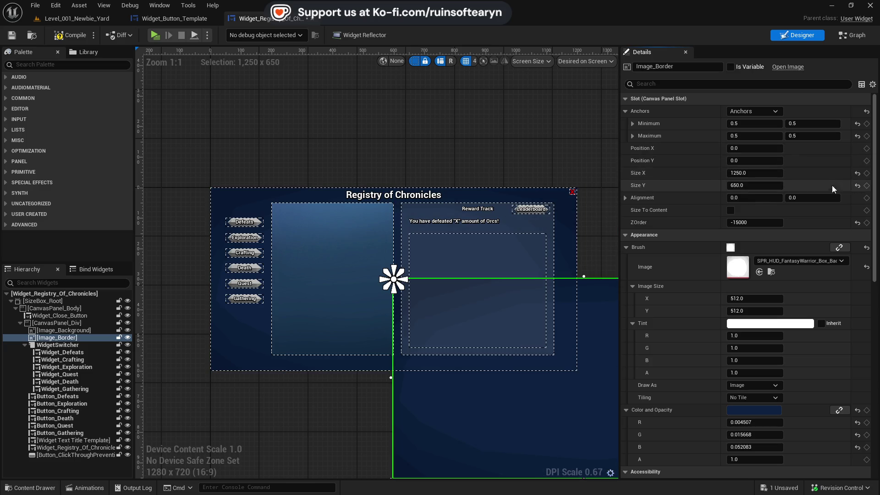
click(759, 198)
text(0.5)
key(Tab)
key(Return)
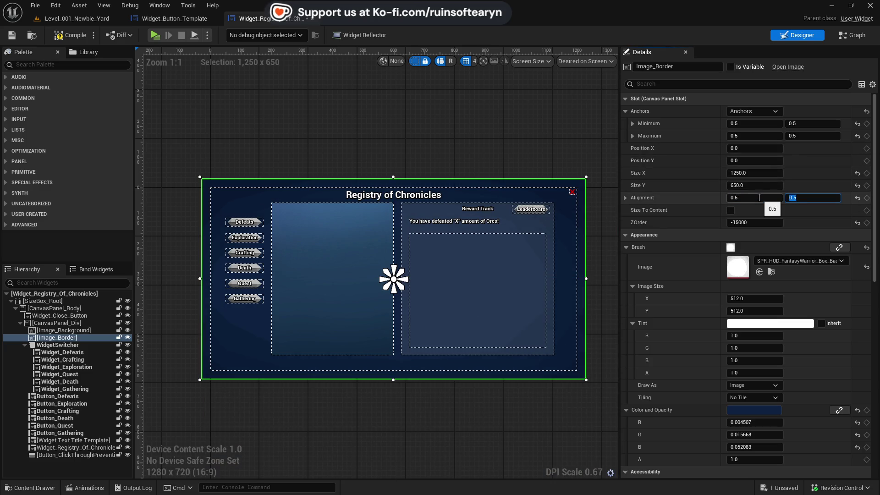
Apply a frame texture from the FantasyWarrior sprites folder to Image_Border
click(787, 270)
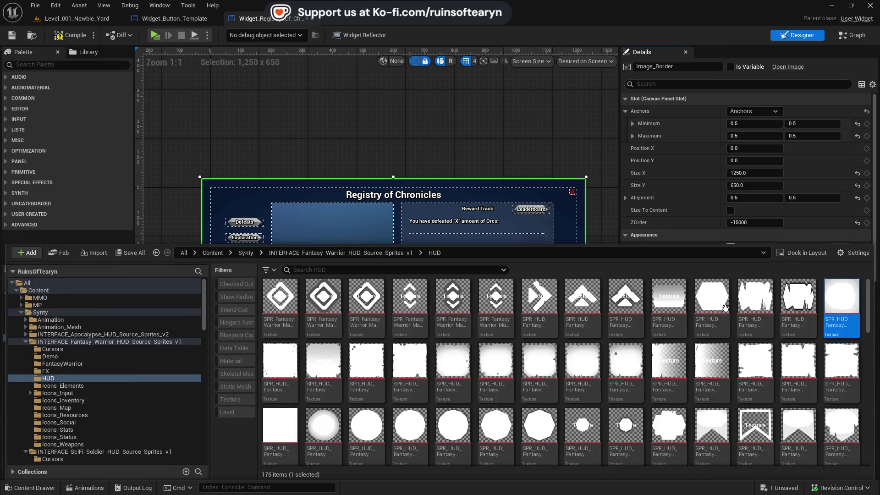
click(104, 342)
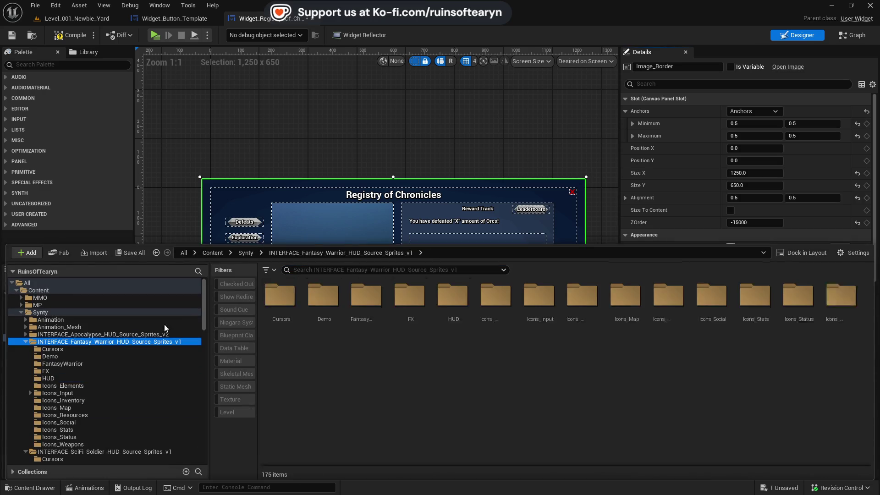
text(bord)
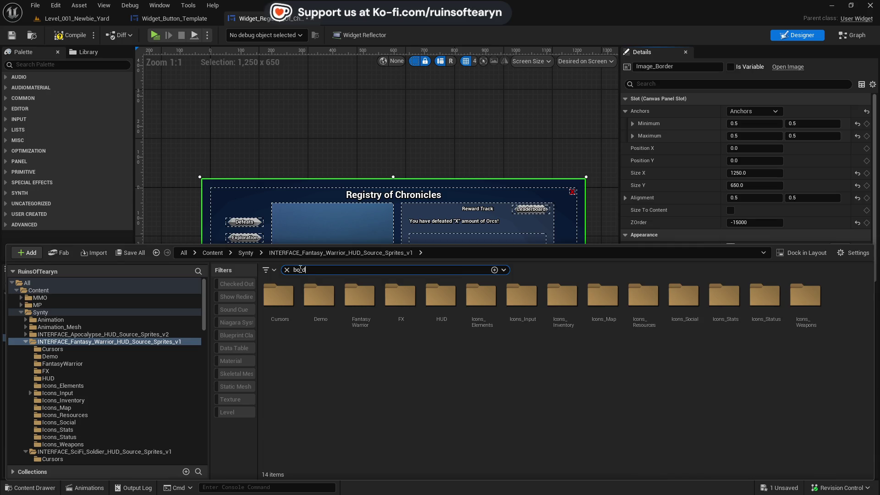
click(287, 270)
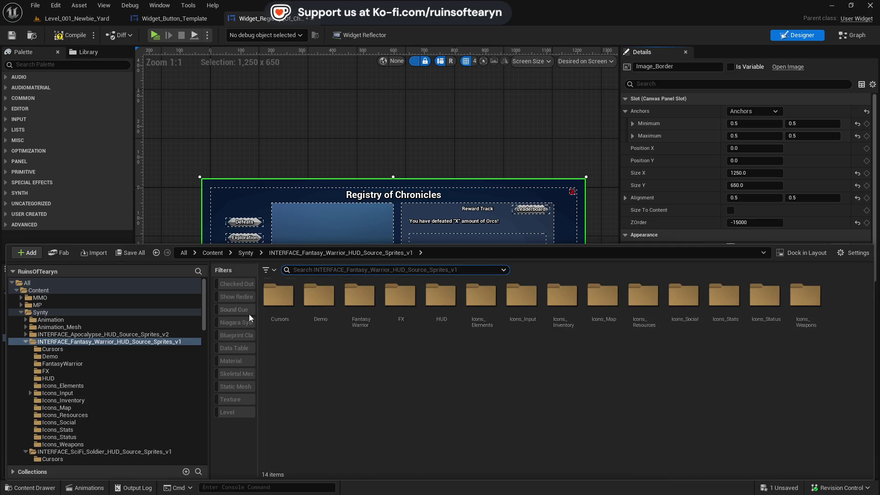
click(81, 363)
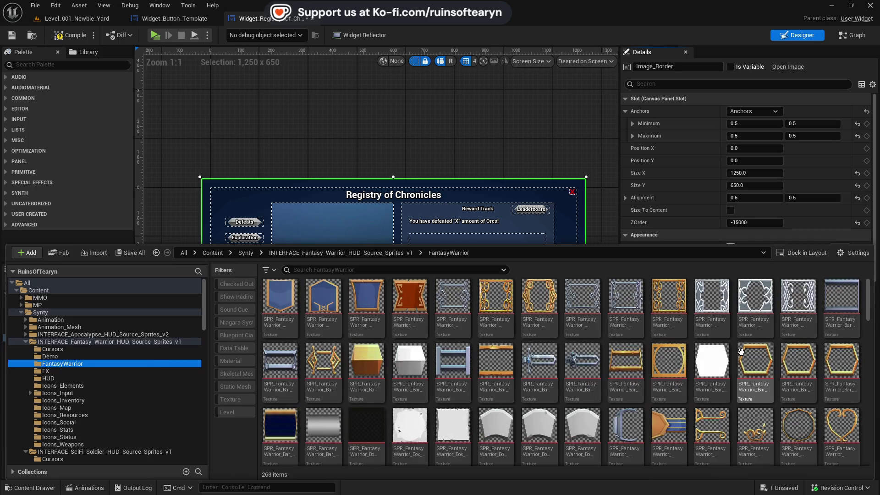
scroll(747, 326, down, 3)
scroll(747, 327, down, 5)
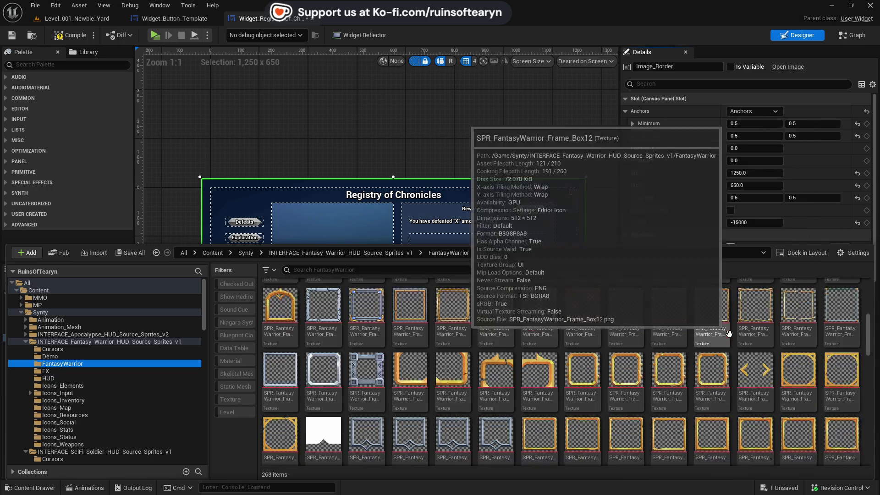
click(452, 330)
click(557, 145)
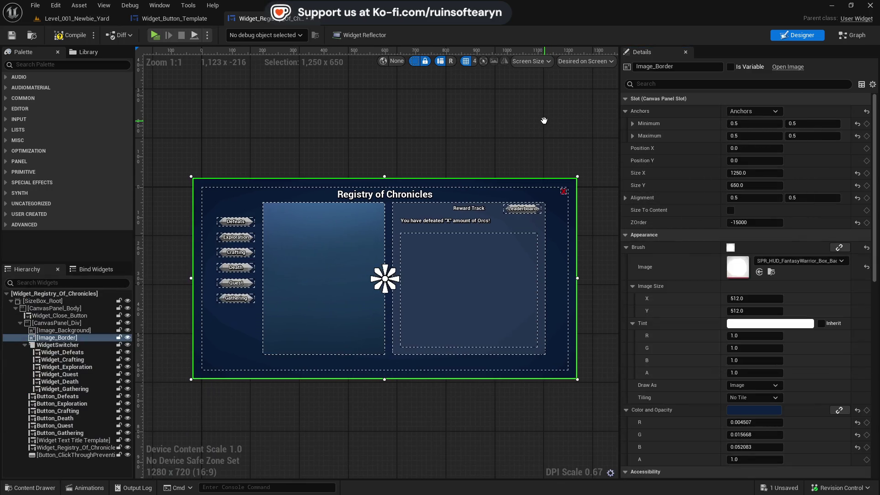
click(760, 272)
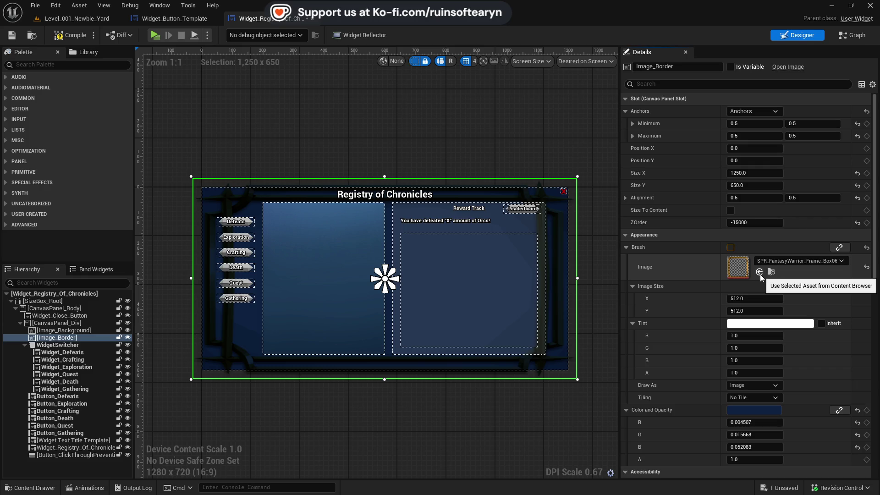
Raise Image_Border's ZOrder so it draws on top, and reset its colour tint to white
click(756, 225)
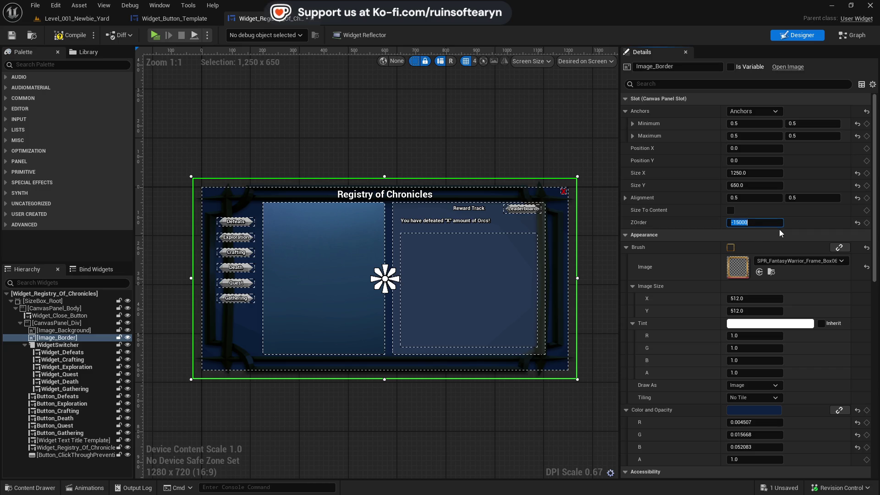
text(15000)
key(Return)
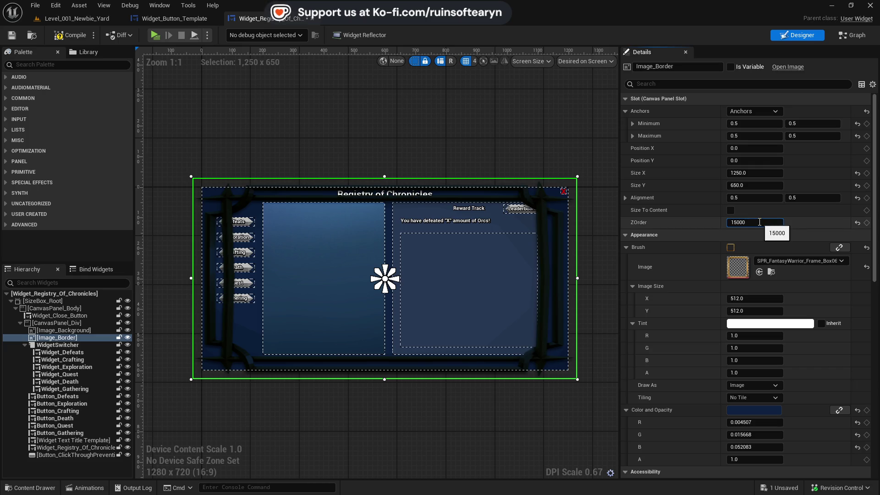
click(856, 410)
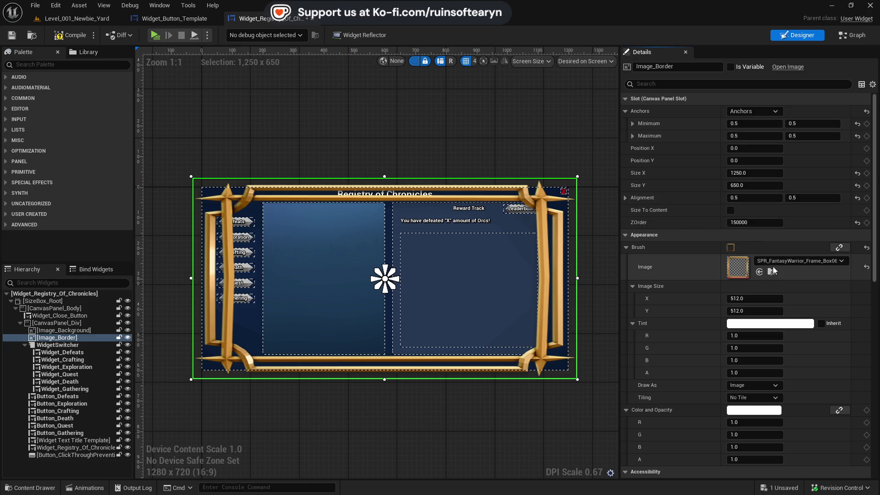
Swap Image_Border's texture to the silver SPR_FantasyWarrior_Frame_Box15 frame
click(774, 271)
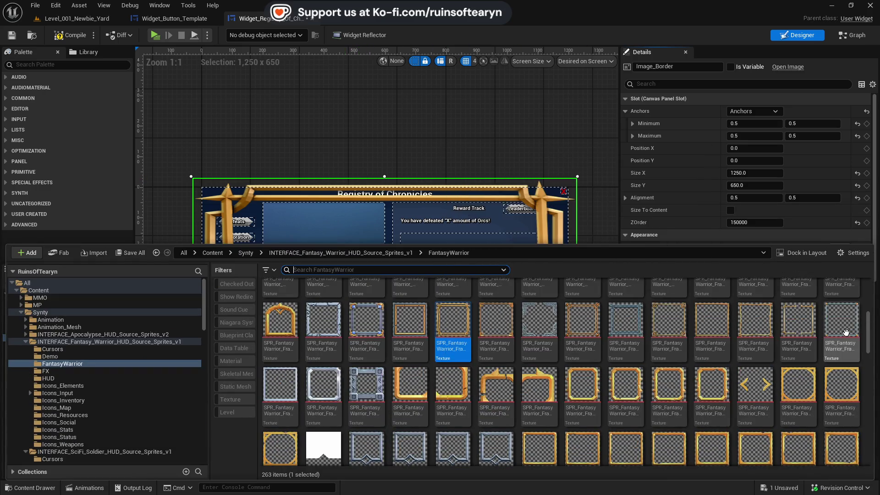
click(841, 330)
click(734, 234)
click(760, 273)
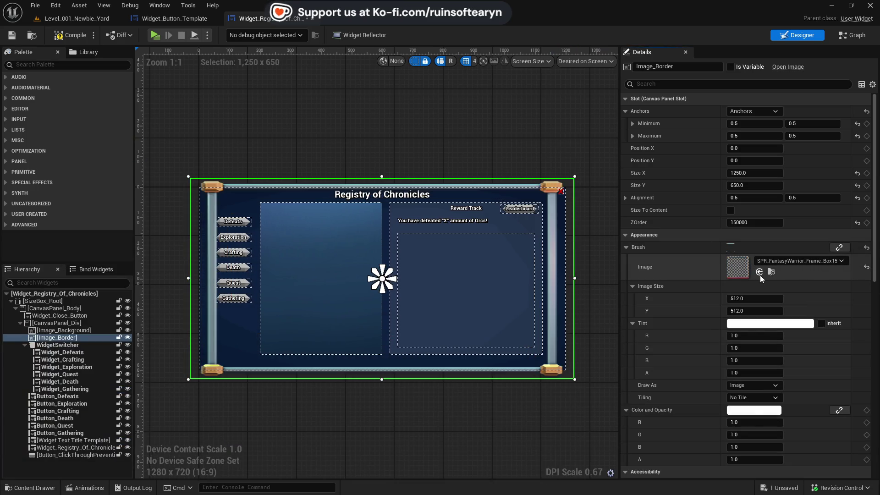
Reopen the Content Drawer and scroll through the frame textures
key(ctrl+space)
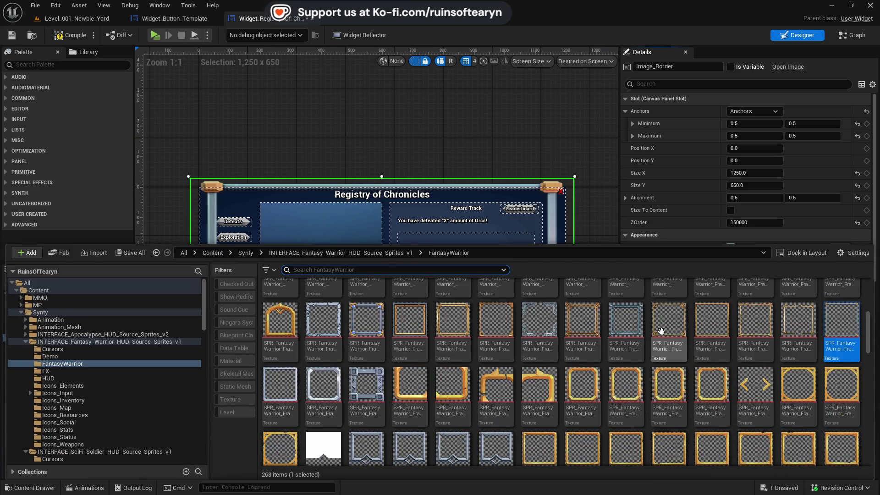
scroll(647, 331, down, 2)
scroll(648, 331, down, 2)
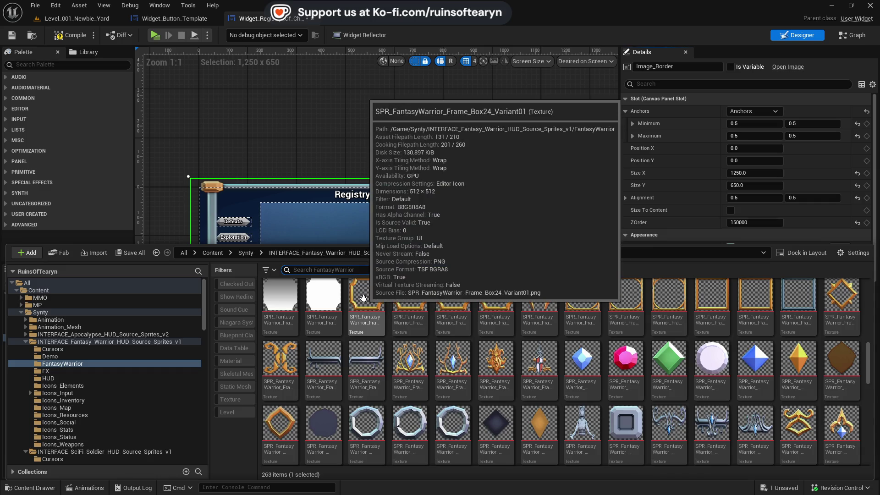
scroll(399, 305, down, 3)
scroll(405, 306, down, 8)
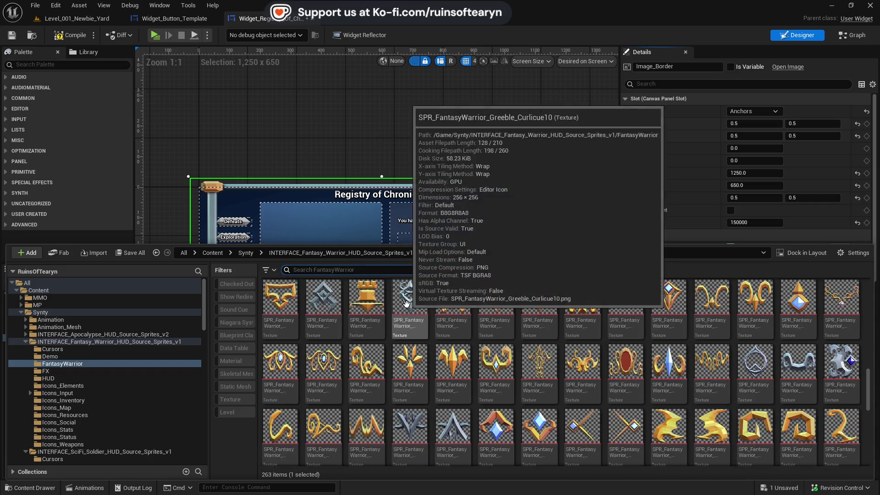
scroll(406, 304, down, 10)
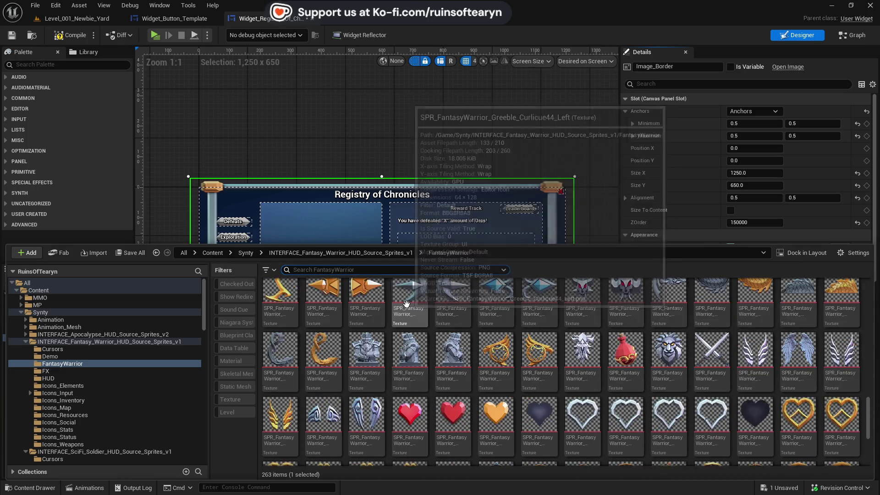
scroll(406, 303, down, 2)
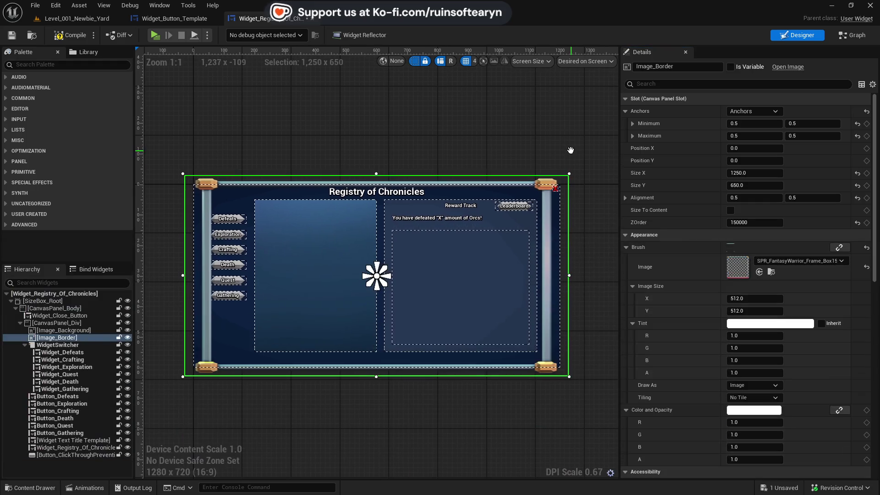
Apply the vertical tracery texture to Image_Border, narrow it, and position it near X -520
click(759, 272)
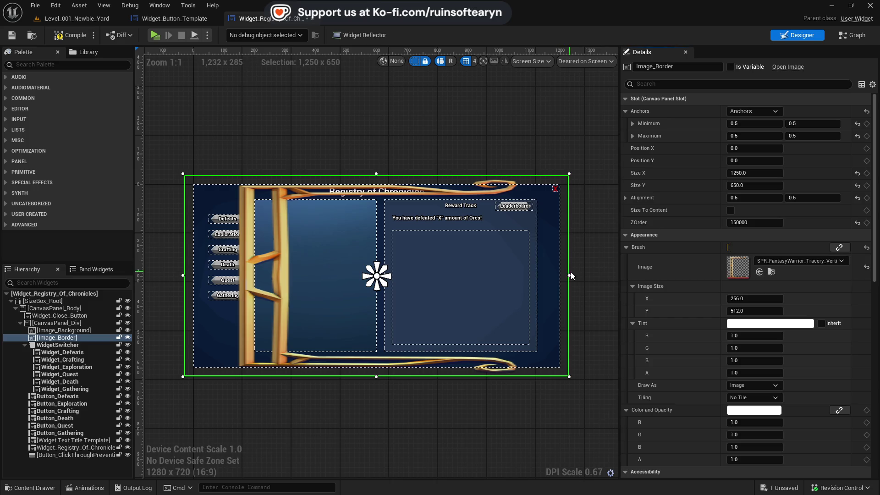
mouse_move(569, 275)
mouse_down()
mouse_move(289, 284)
mouse_move(267, 303)
mouse_up()
drag(356, 241, 391, 247)
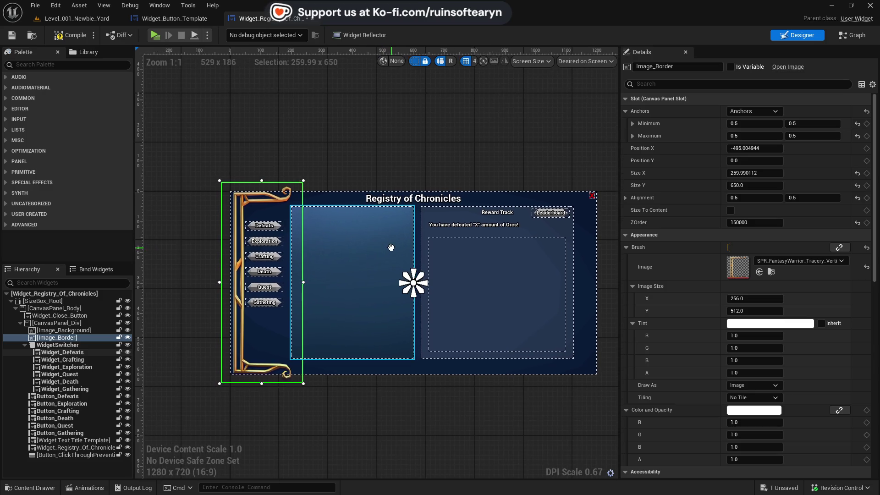
key(Left)
key(Left)
key(Left)
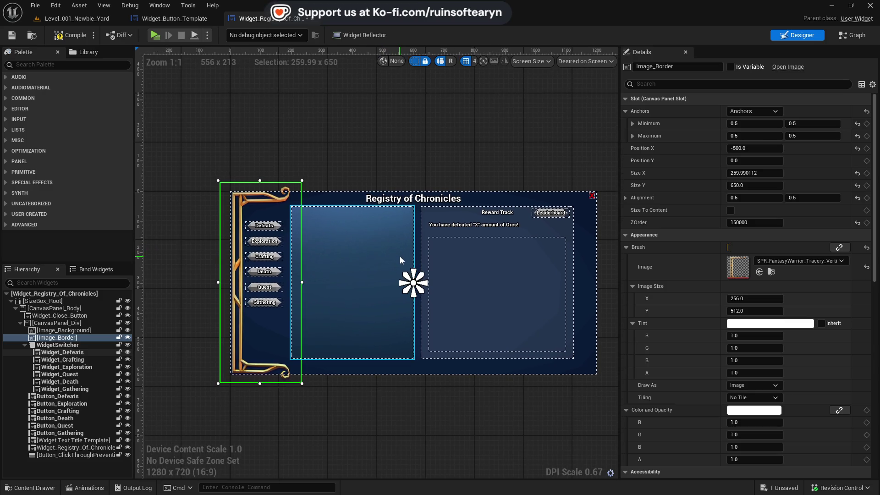
key(Right)
key(Right)
key(Right)
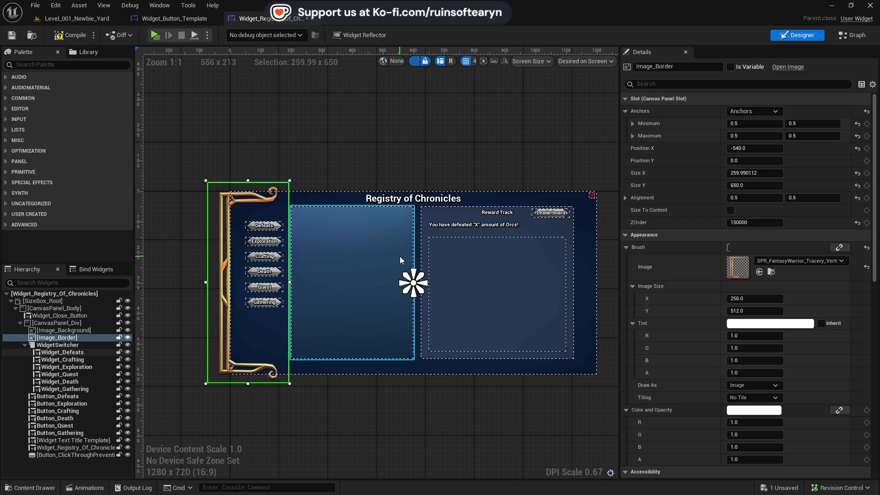
key(Right)
key(Right)
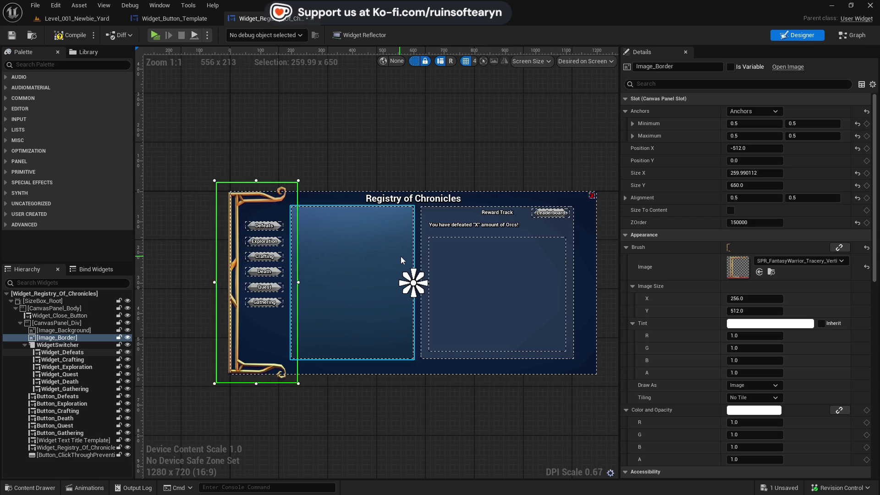
click(731, 211)
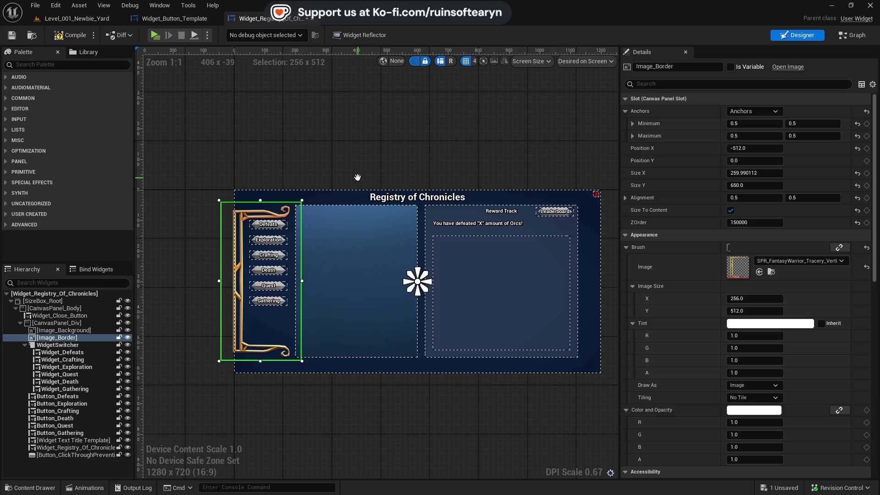
click(730, 211)
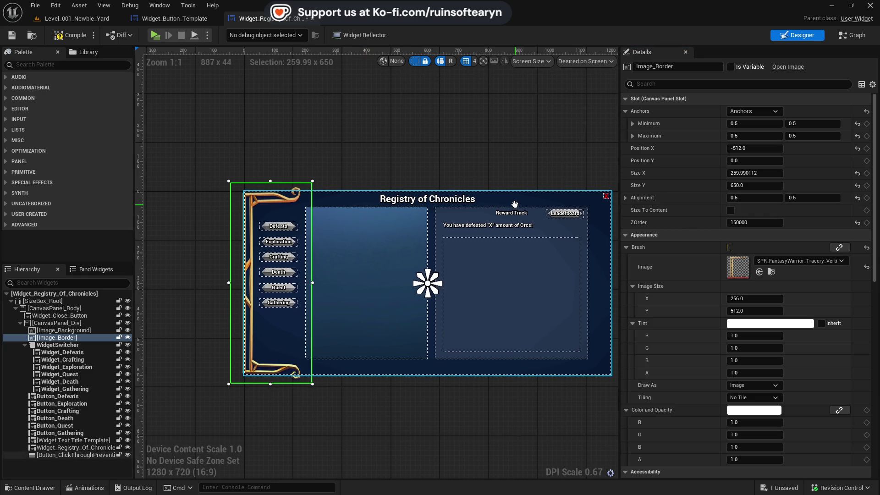
key(Left)
key(Left)
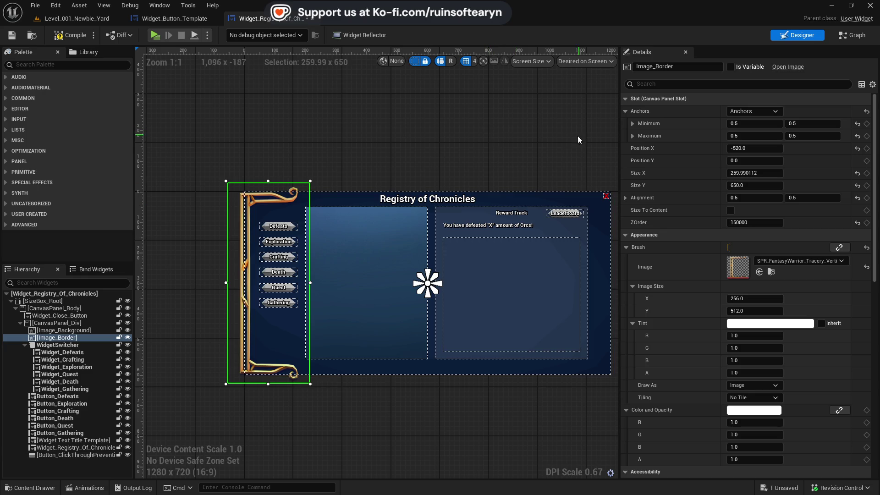
Drag Image_Border's top and bottom edges until its height is about 696.5
drag(268, 179, 269, 174)
click(267, 386)
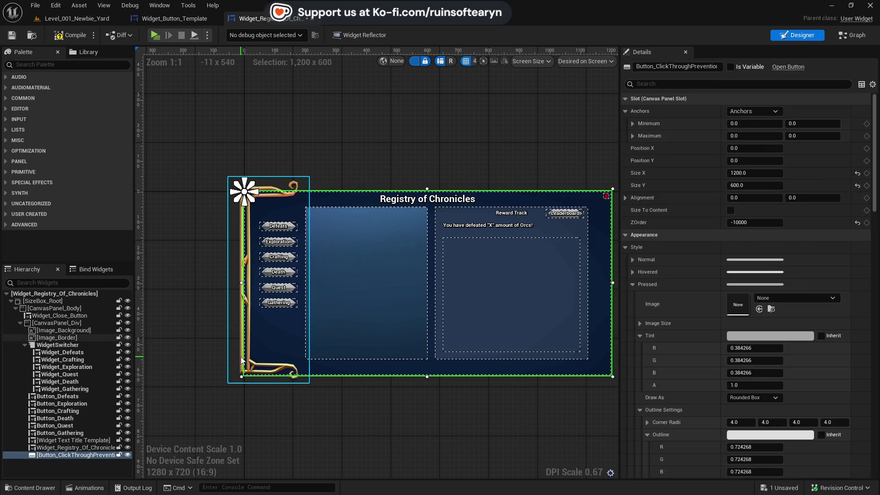
click(270, 382)
drag(269, 384, 269, 392)
click(384, 393)
click(308, 311)
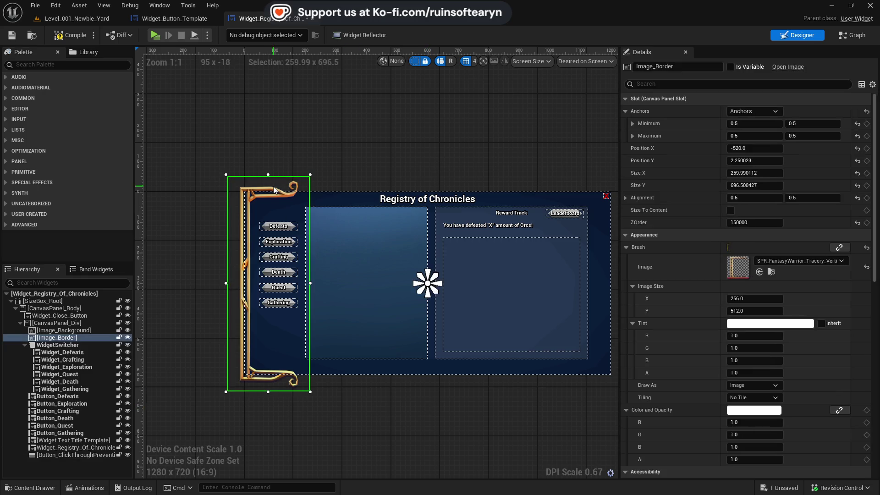
click(748, 84)
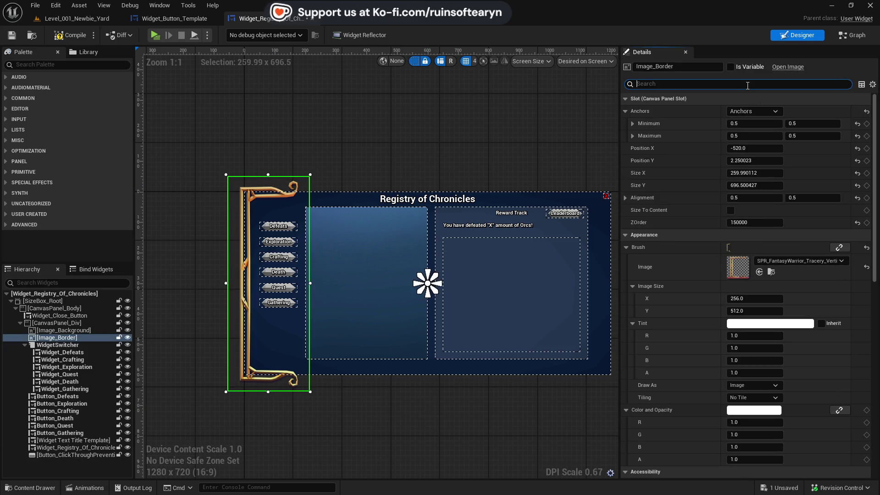
text(visi)
Set the border's Visibility to Not Hit-Testable (Self Only), then compile and save
click(768, 111)
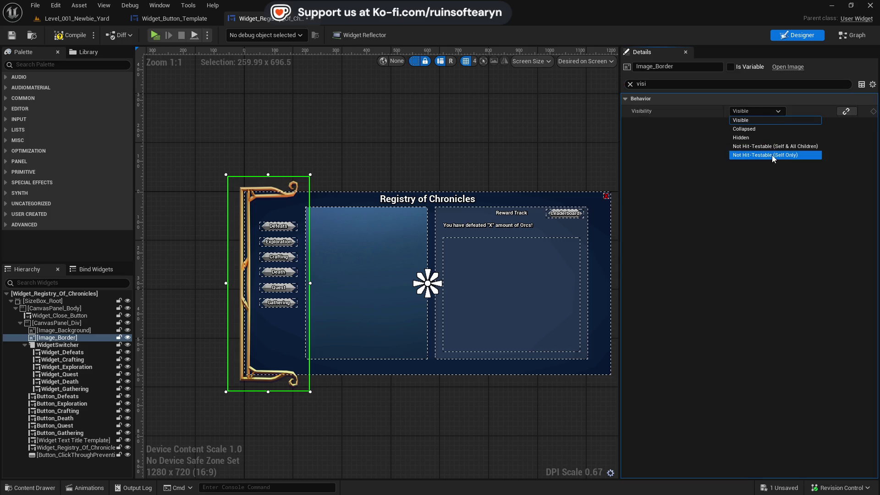
click(761, 153)
click(631, 84)
click(71, 35)
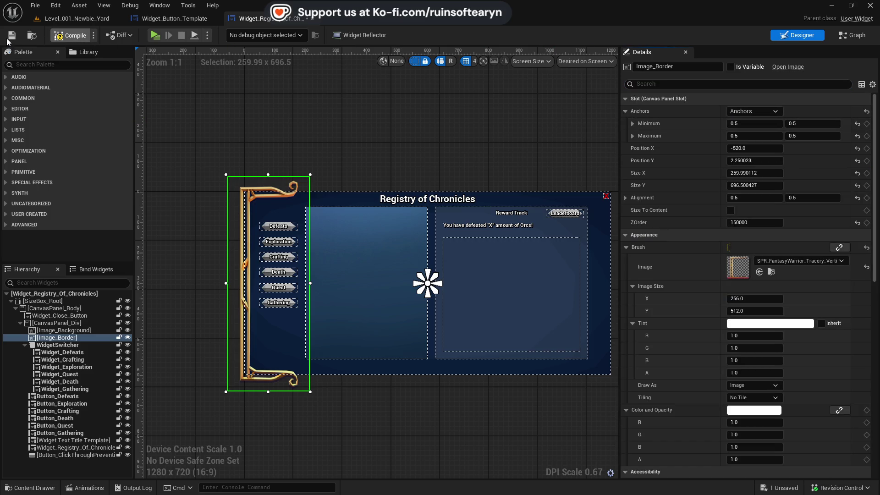
click(12, 37)
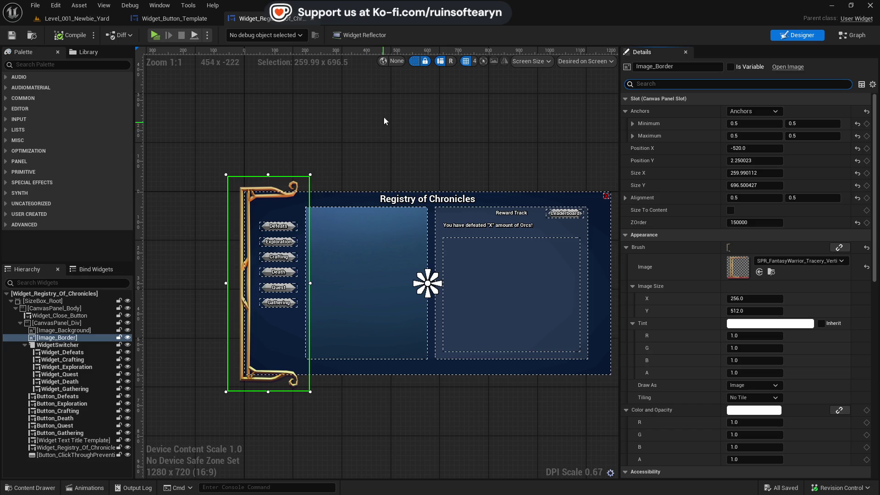
Rename the border Image_Border_Left and duplicate it as Image_Border_Right
click(71, 339)
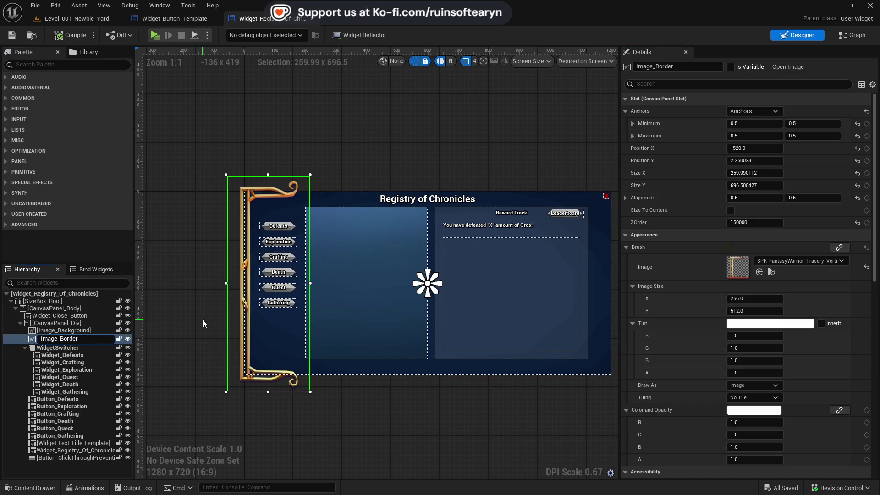
text(_Left)
key(Return)
right_click(88, 344)
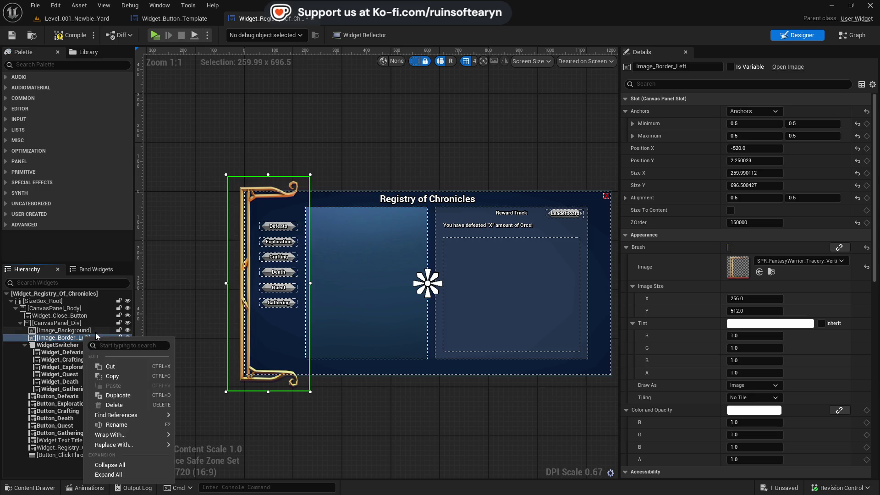
key(Escape)
key(ctrl+d)
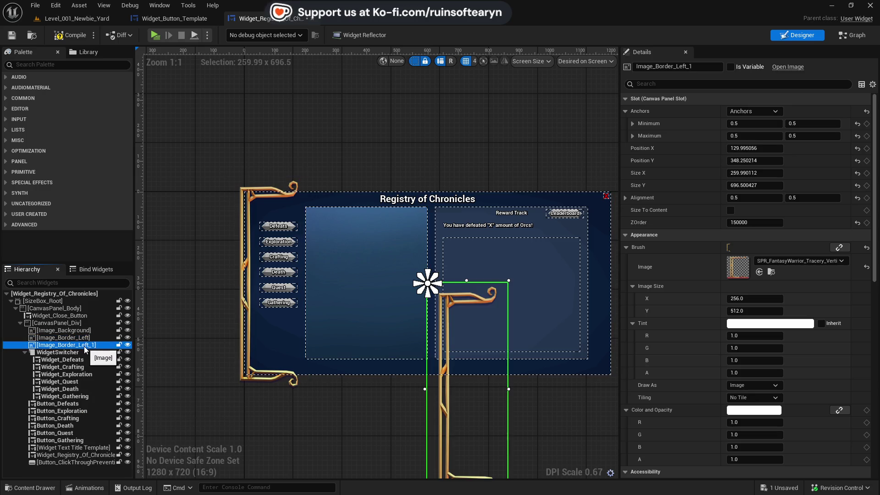
key(F2)
text(Image_Border_Right)
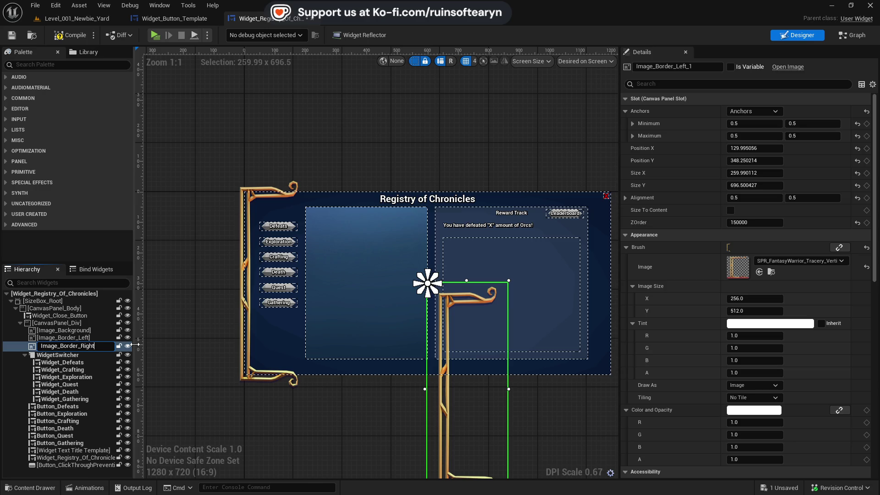
key(Return)
Anchor Image_Border_Left to the middle-left preset and zero its position
click(83, 339)
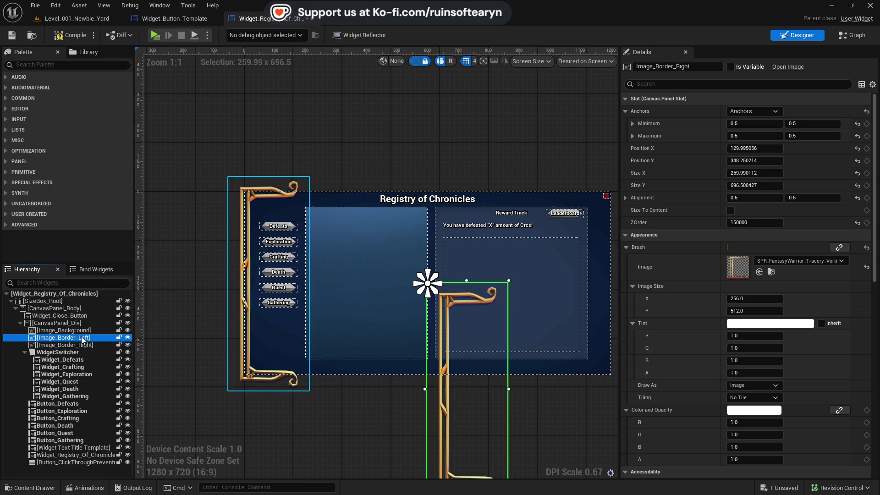
click(764, 111)
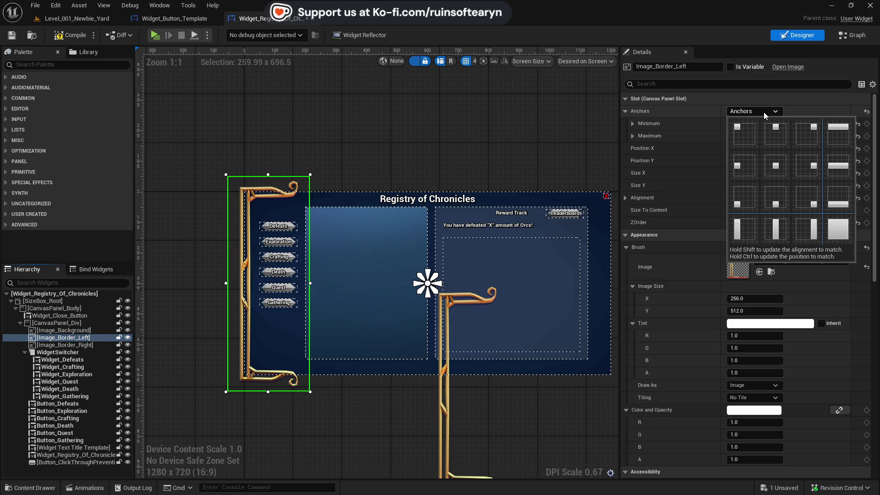
click(741, 162)
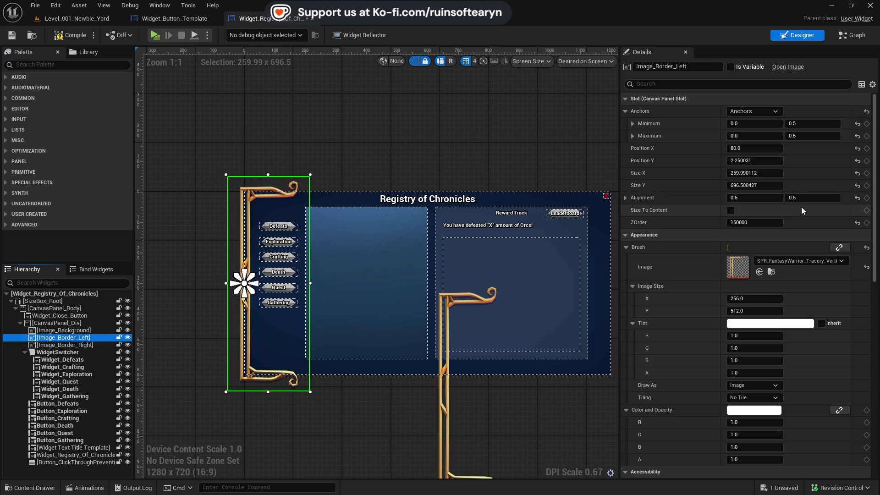
click(857, 149)
click(857, 161)
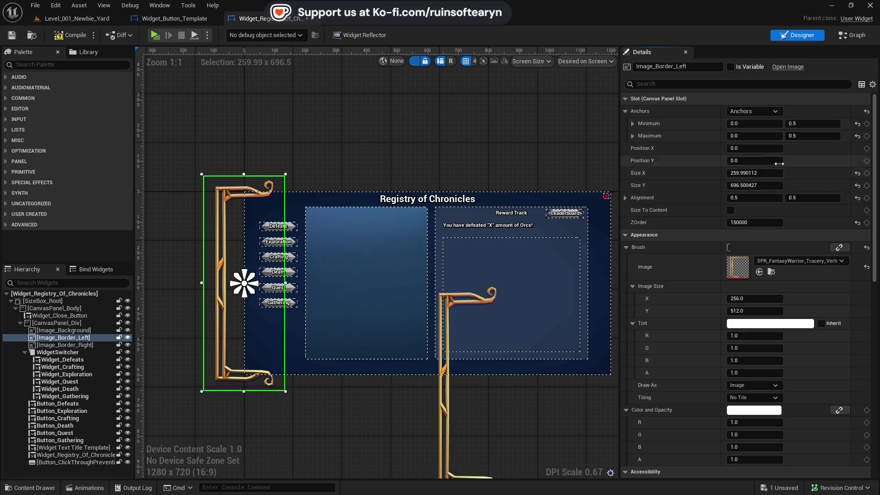
Try several Position X offsets for Image_Border_Left, settling on 75
click(768, 147)
text(50)
key(Return)
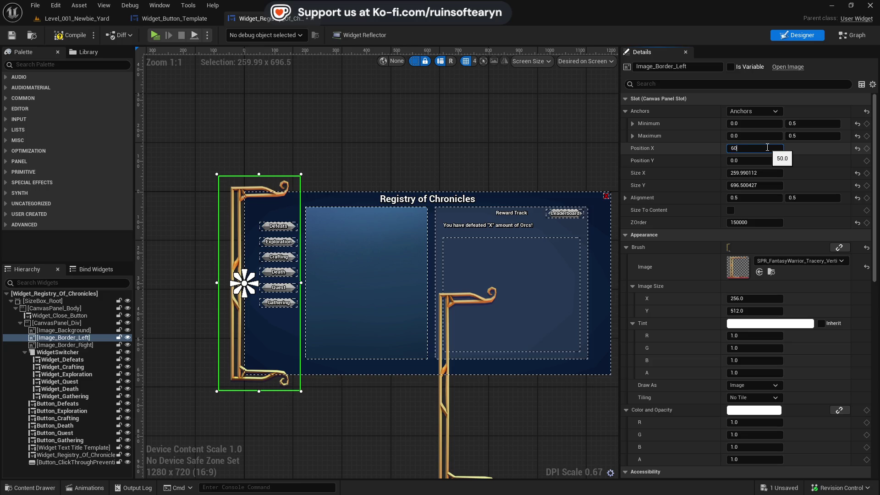
key(Return)
text(70)
key(Return)
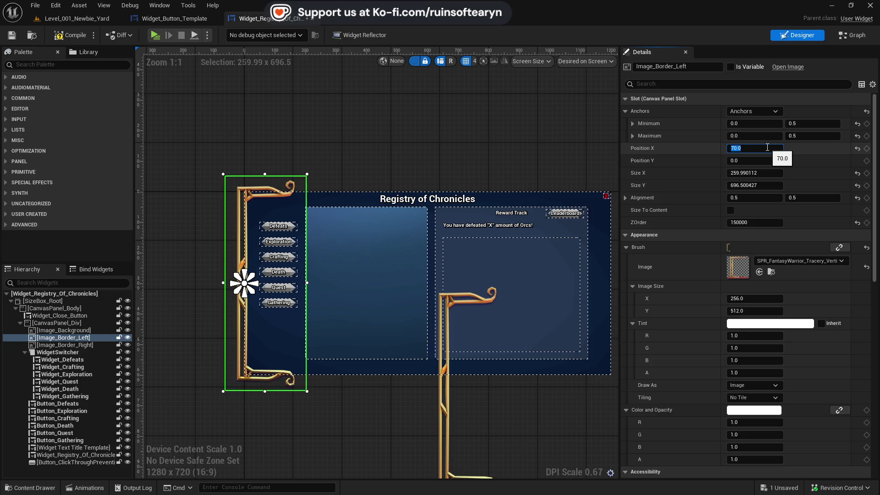
text(90)
key(Return)
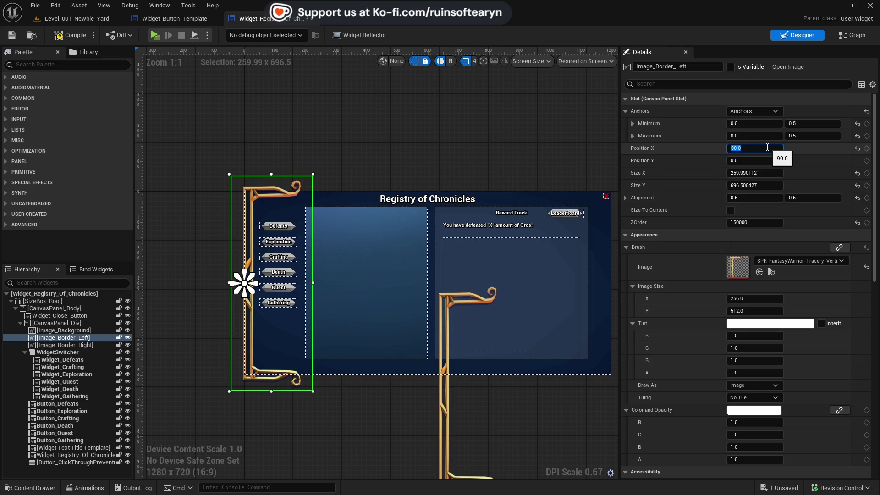
text(0)
key(Return)
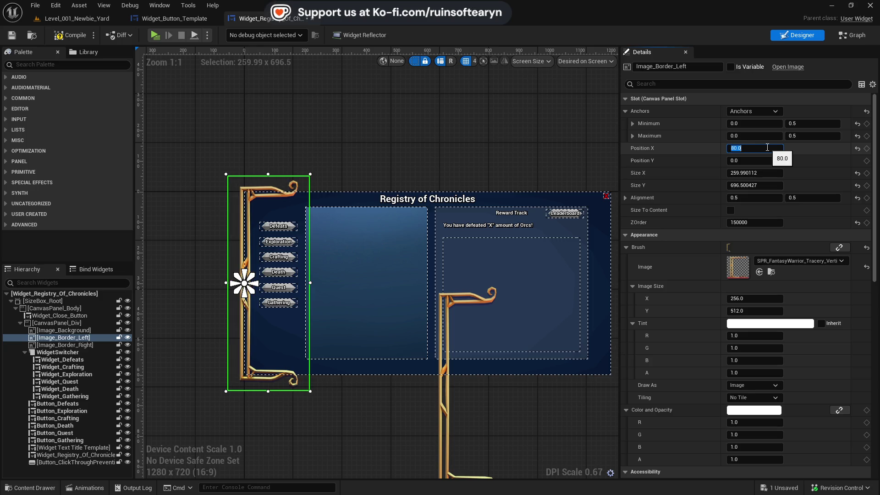
text(75)
key(Return)
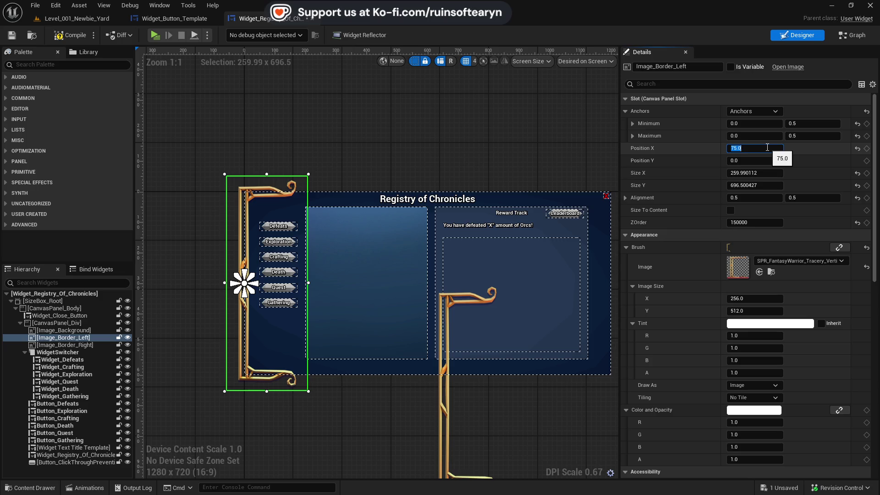
scroll(233, 236, up, 13)
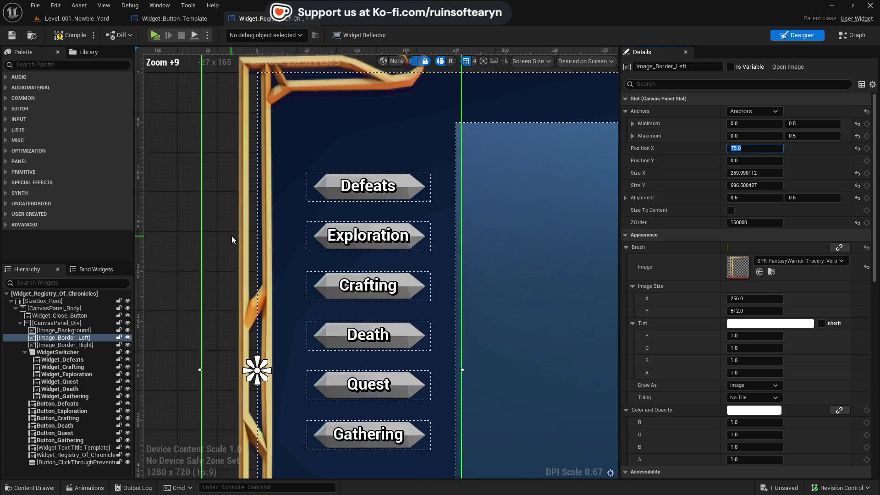
scroll(235, 239, down, 14)
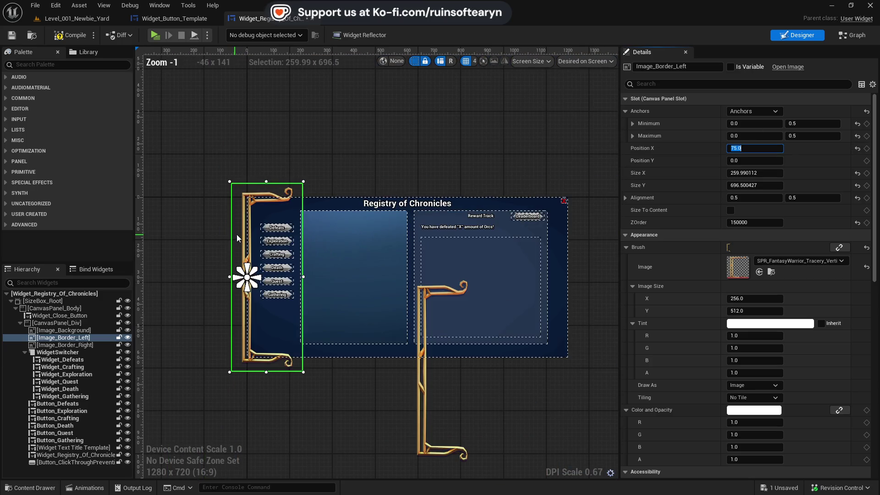
click(399, 163)
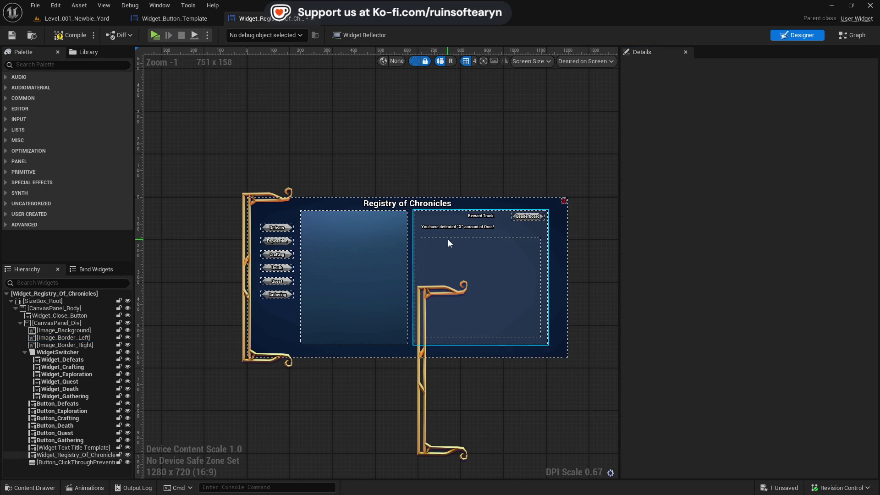
click(430, 400)
text(an)
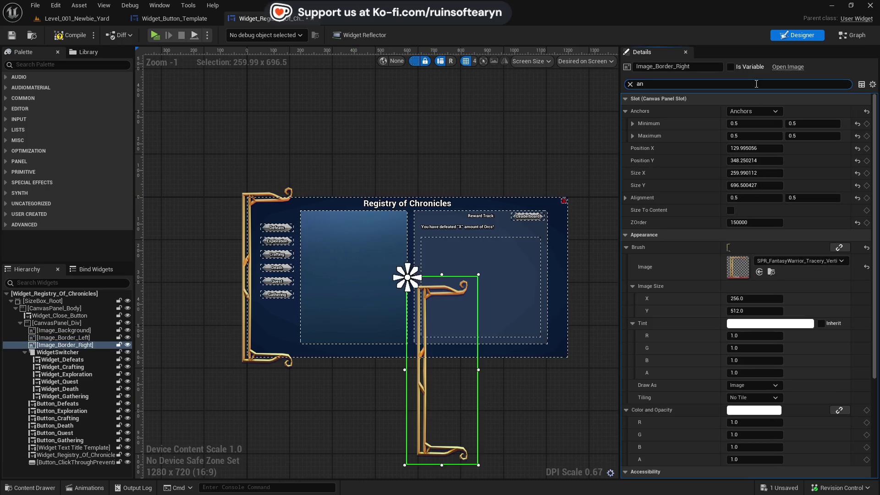
key(BackSpace)
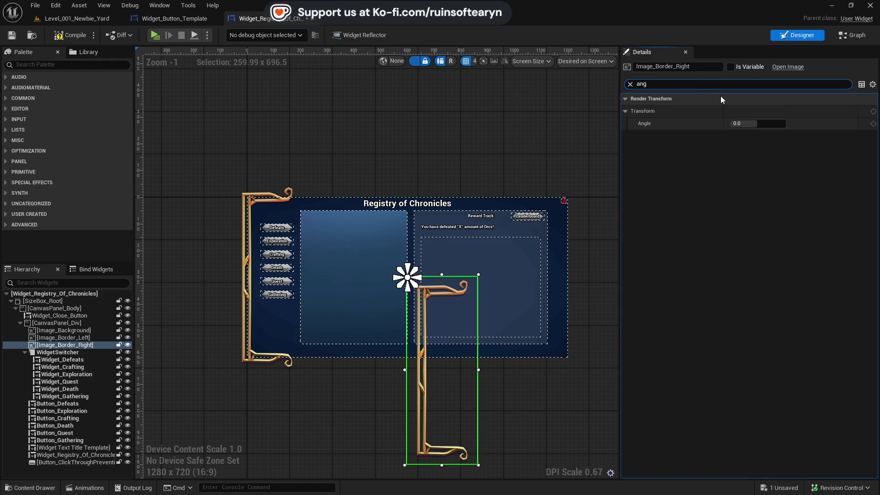
click(762, 123)
text(180)
key(Return)
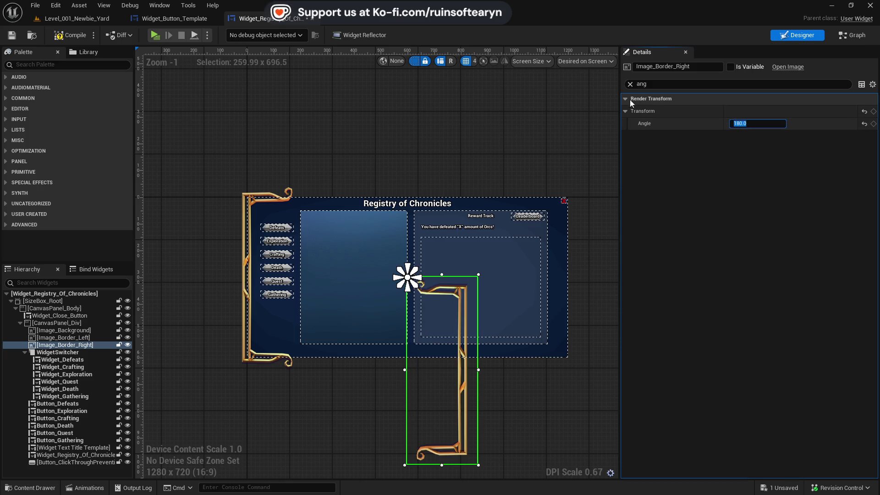
click(630, 84)
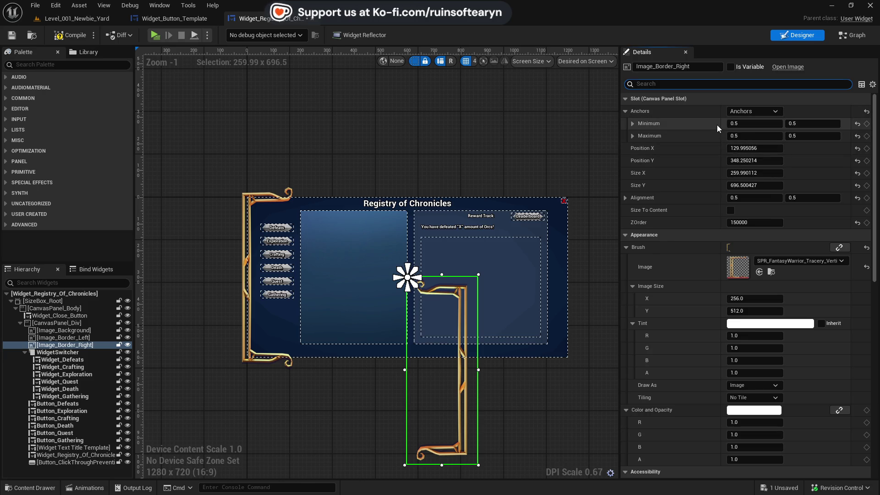
click(659, 84)
text(a)
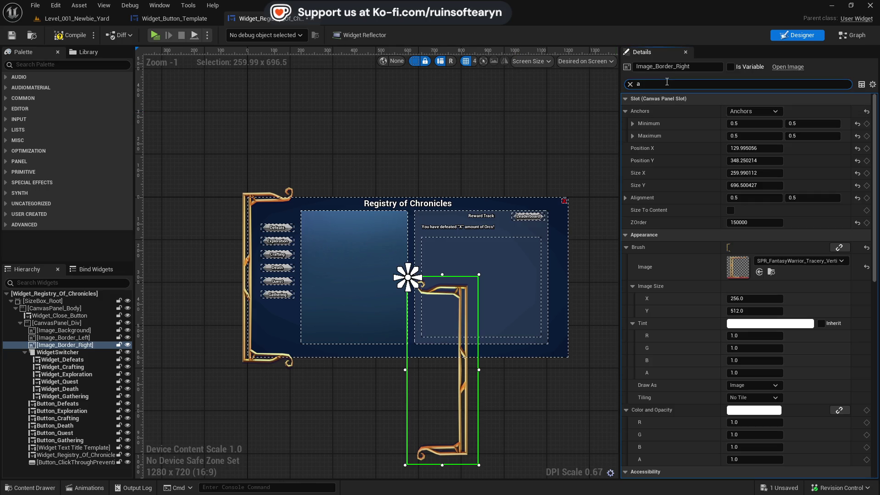
text(ng)
click(864, 123)
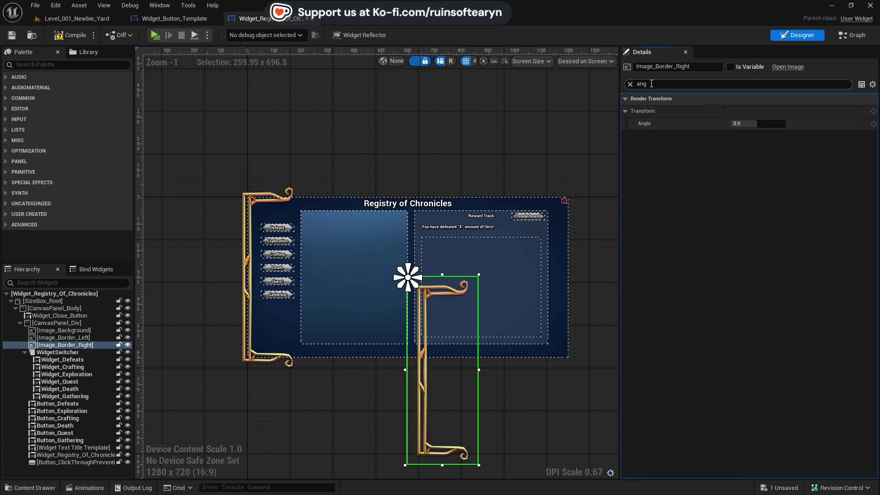
click(630, 84)
key(ctrl+space)
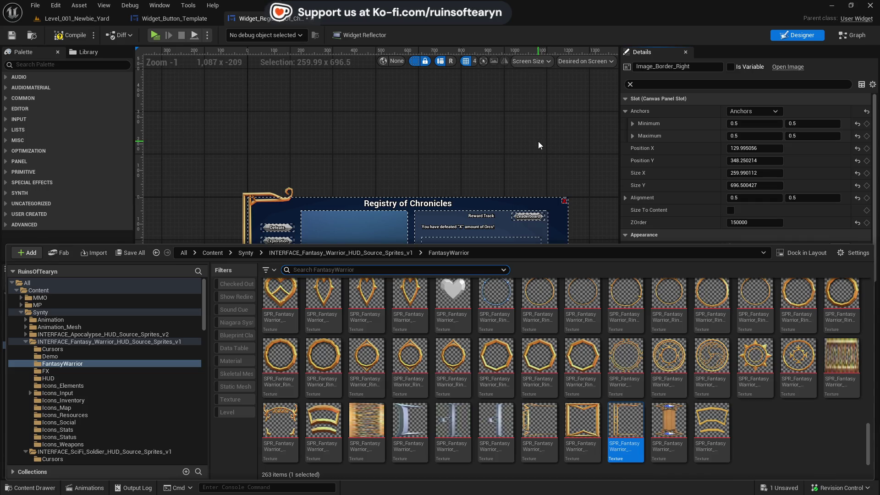
click(538, 141)
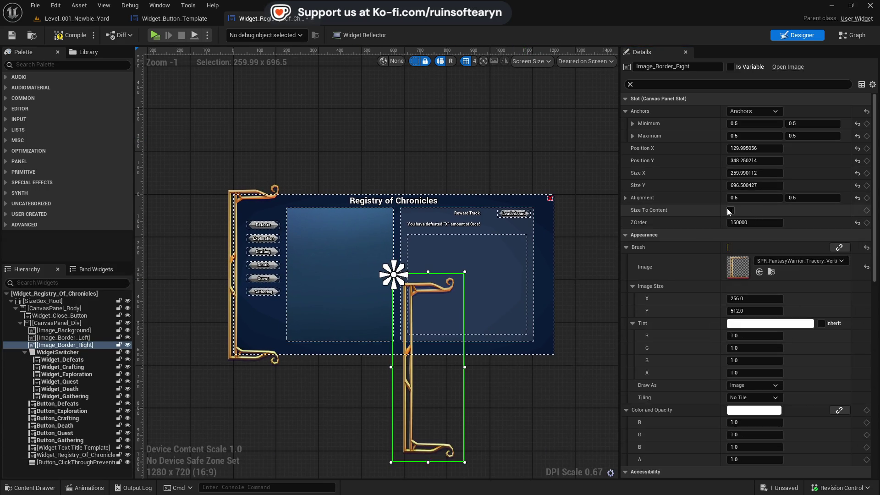
click(733, 173)
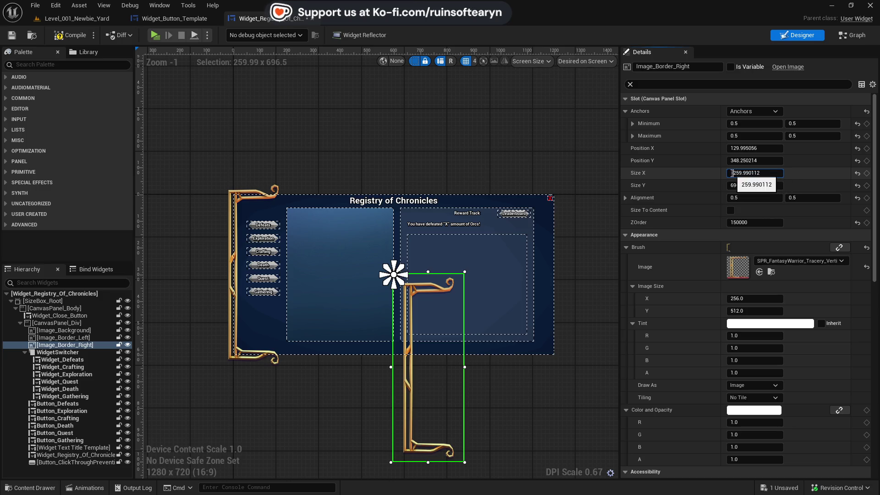
text(-)
key(Return)
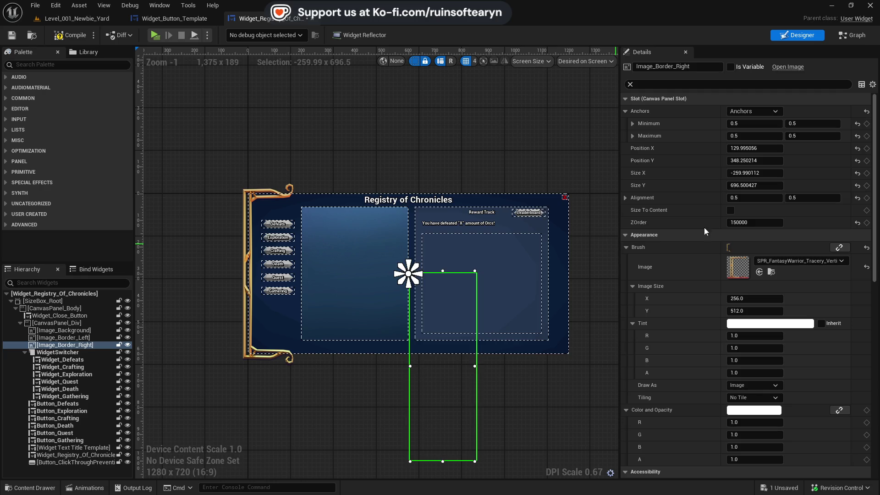
Undo the negative Size X and inspect the SPR_FantasyWarrior_Tracery_Vertical07 border texture
key(ctrl+z)
click(771, 272)
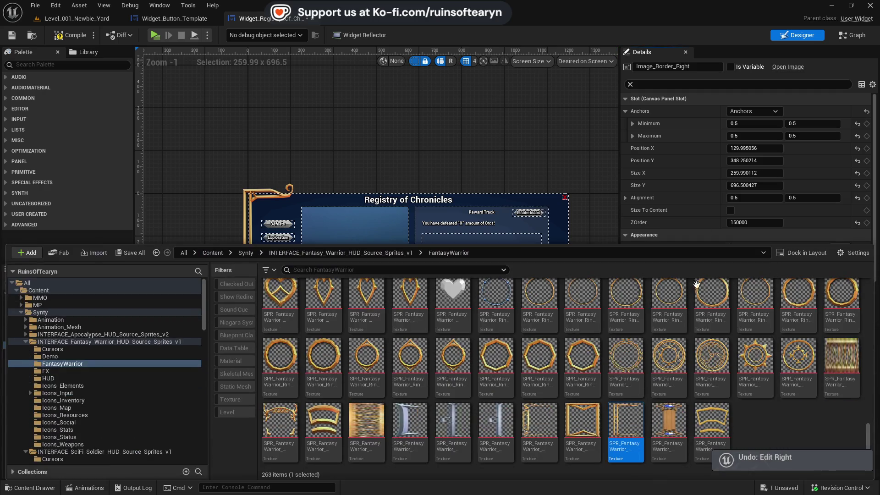
double_click(631, 447)
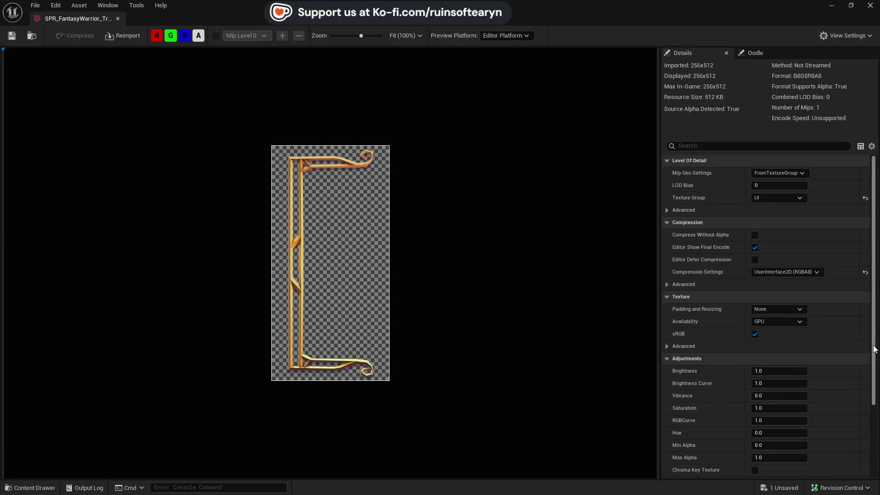
click(118, 19)
key(ctrl+space)
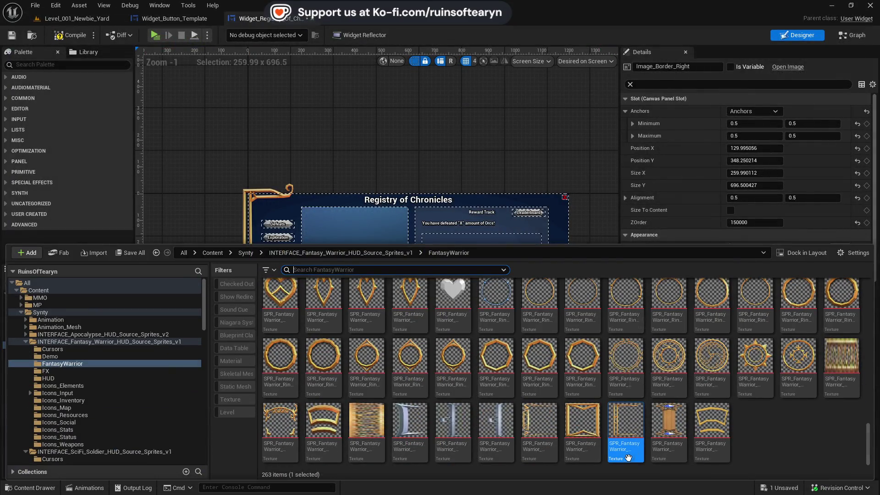
Export SPR_FantasyWarrior_Tracery_Vertical07 as a PNG onto the Desktop
right_click(628, 457)
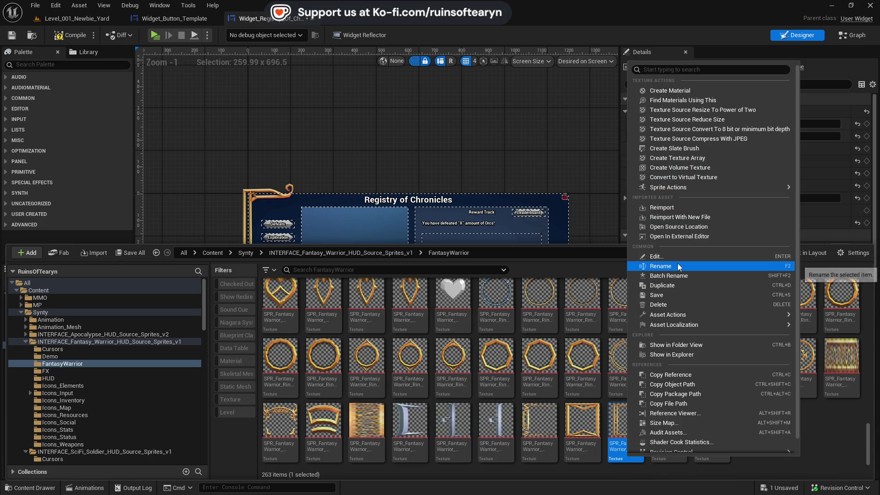
mouse_move(680, 315)
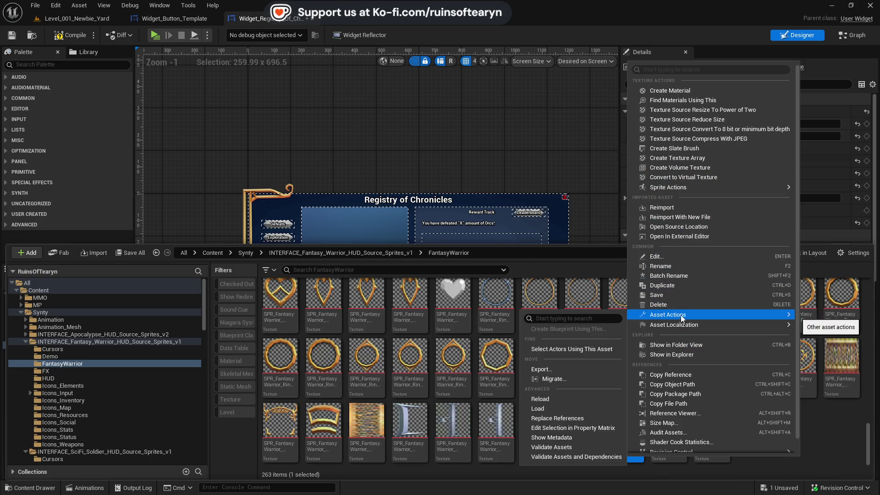
click(573, 368)
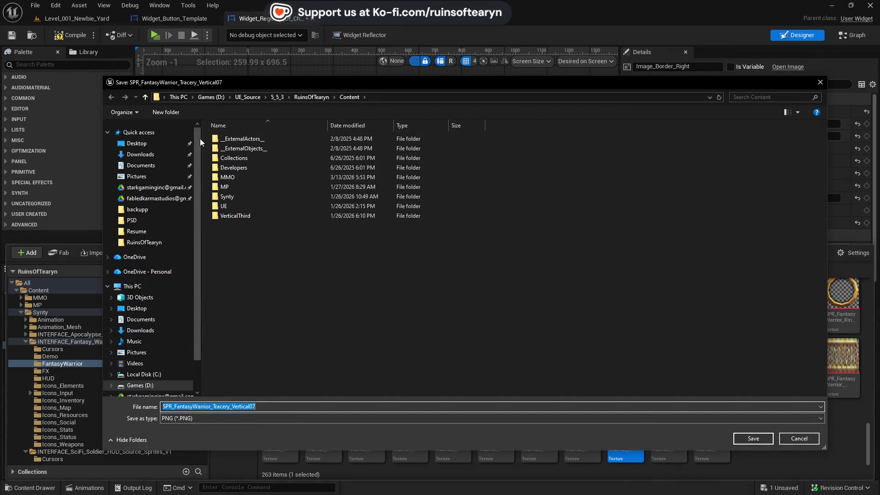
click(136, 143)
click(739, 440)
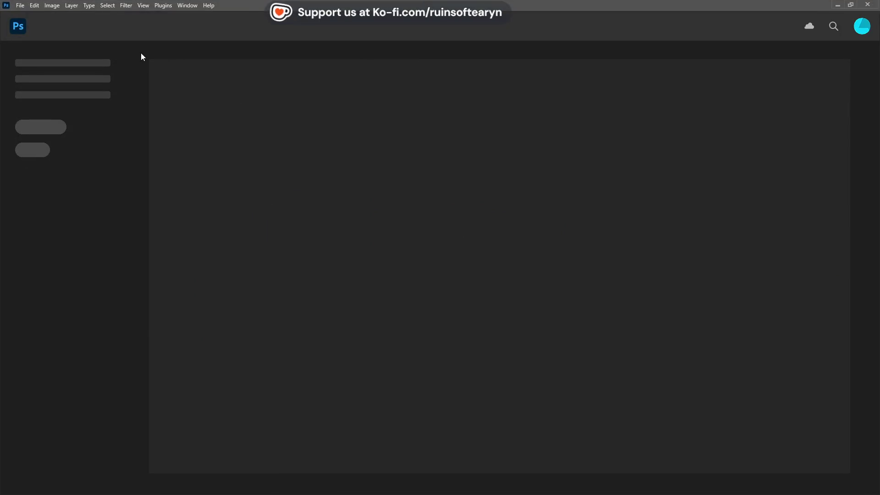
Browse Photoshop's Open dialog for the exported PNG, then cancel and return to Photoshop
click(20, 6)
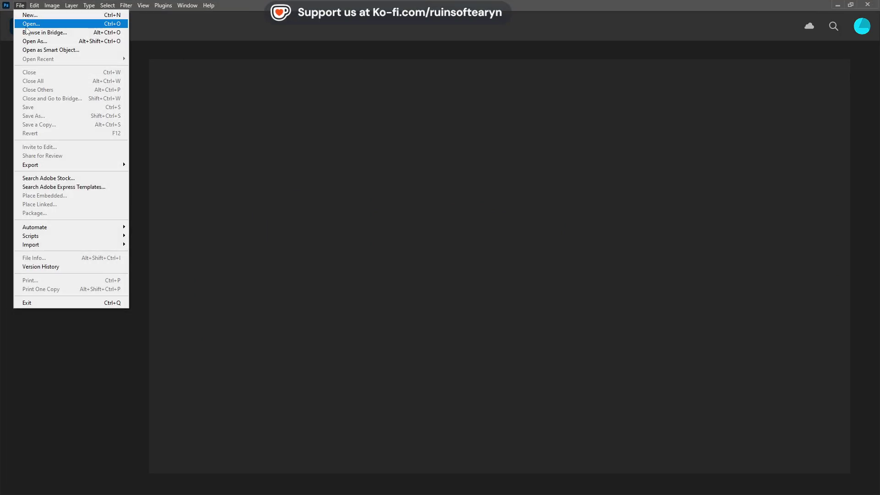
click(30, 24)
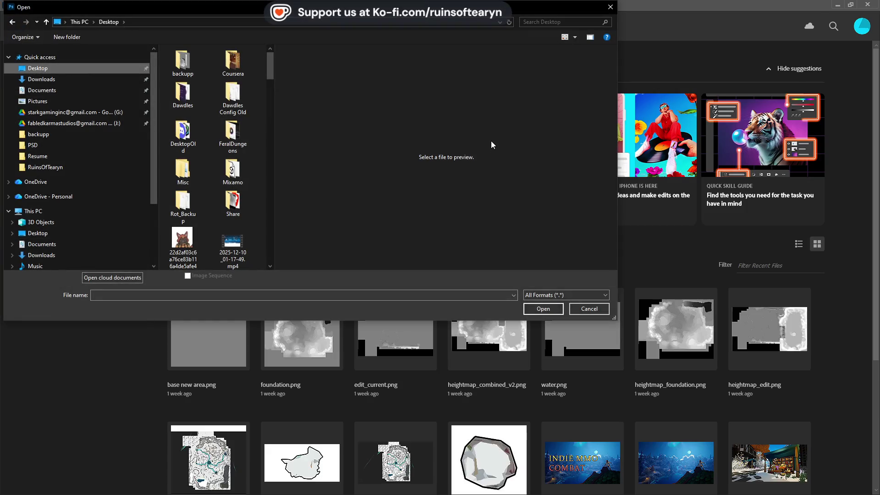
scroll(265, 148, down, 5)
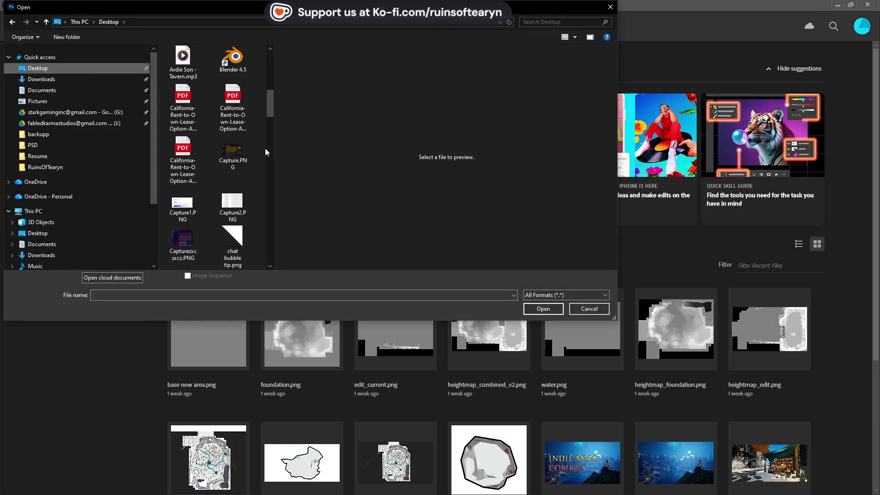
drag(273, 141, 617, 187)
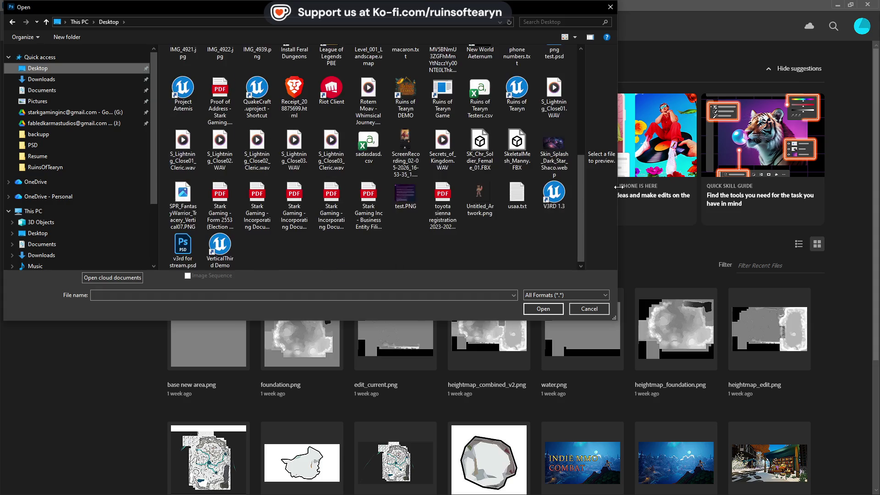
scroll(582, 215, up, 1)
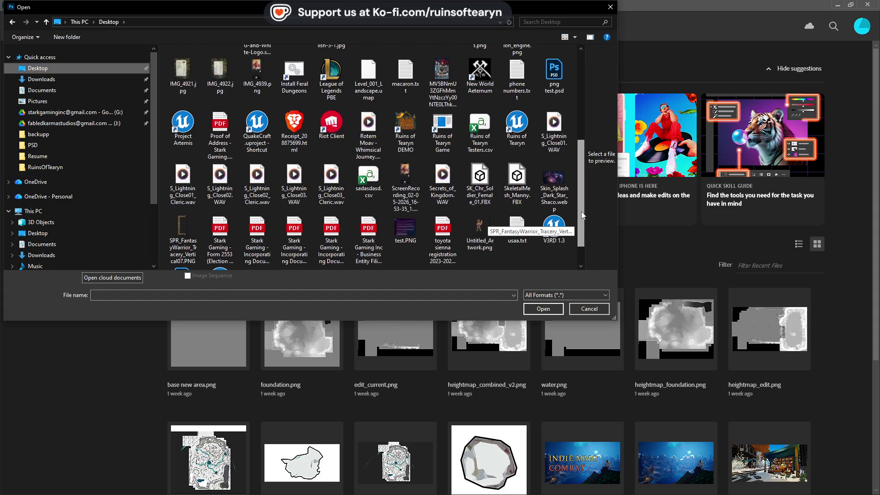
drag(581, 212, 586, 113)
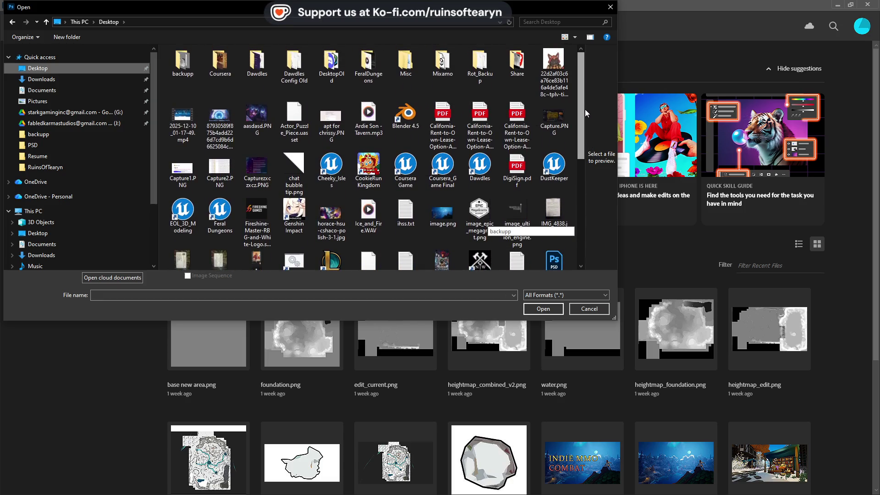
key(Escape)
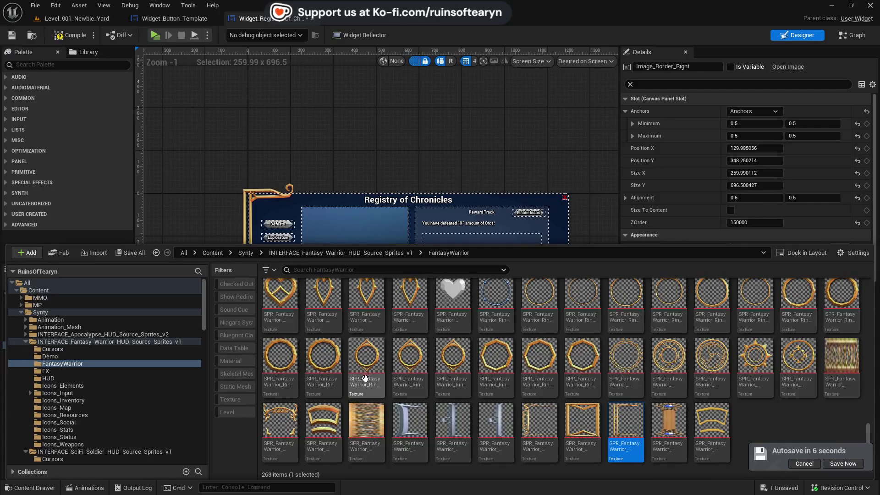
click(625, 431)
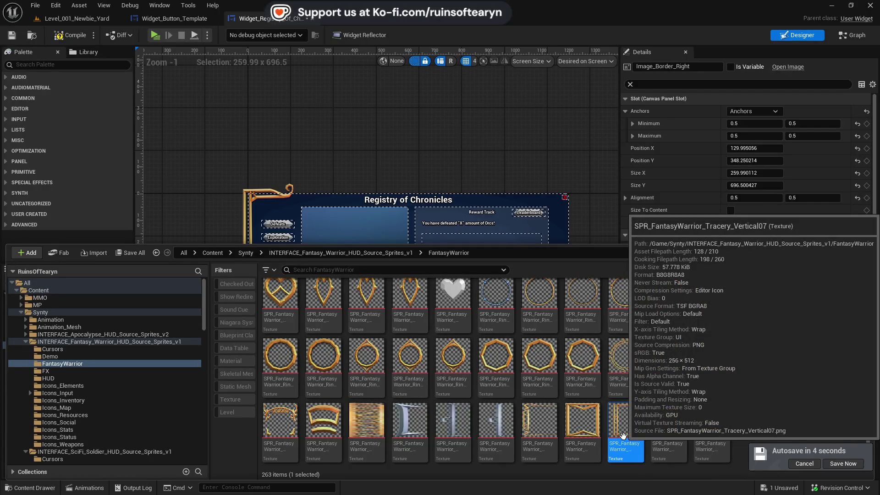
key(alt+Tab)
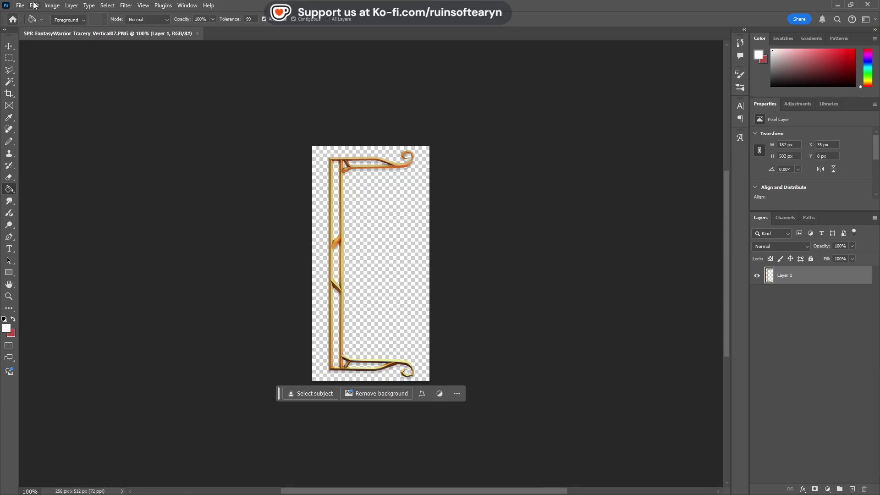
Flip the gold tracery border image horizontally using Edit > Transform
click(52, 6)
mouse_move(70, 92)
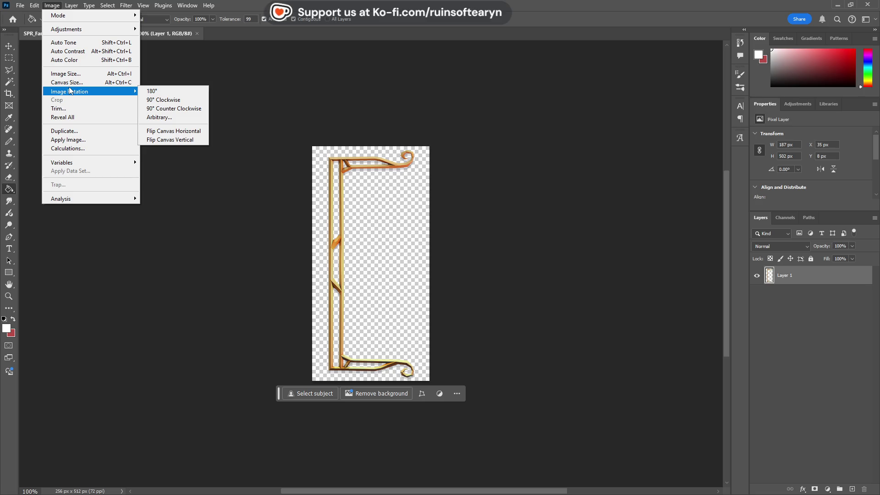
click(34, 6)
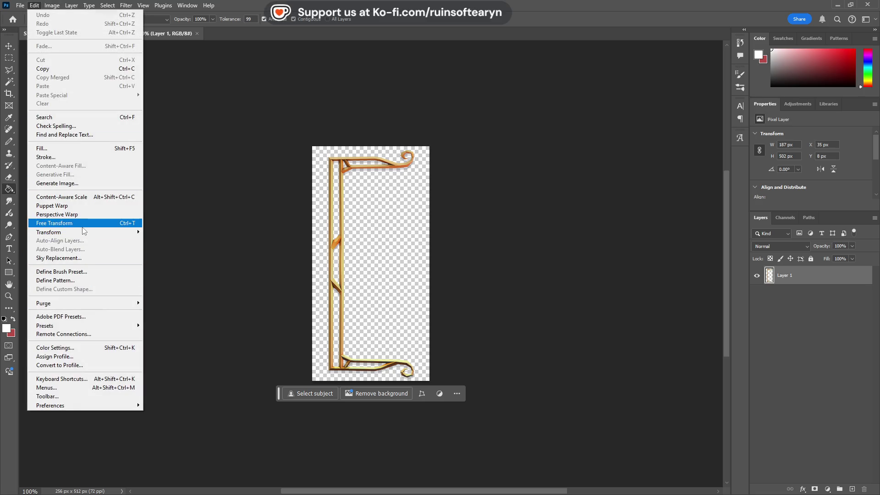
mouse_move(85, 232)
click(194, 398)
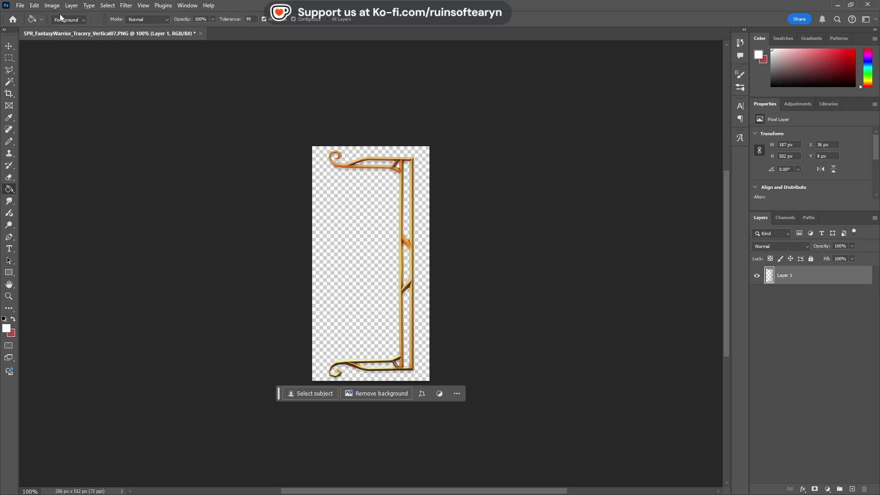
Save the flipped border over the PNG and minimise Photoshop
click(20, 6)
click(68, 124)
click(20, 6)
click(34, 108)
click(837, 5)
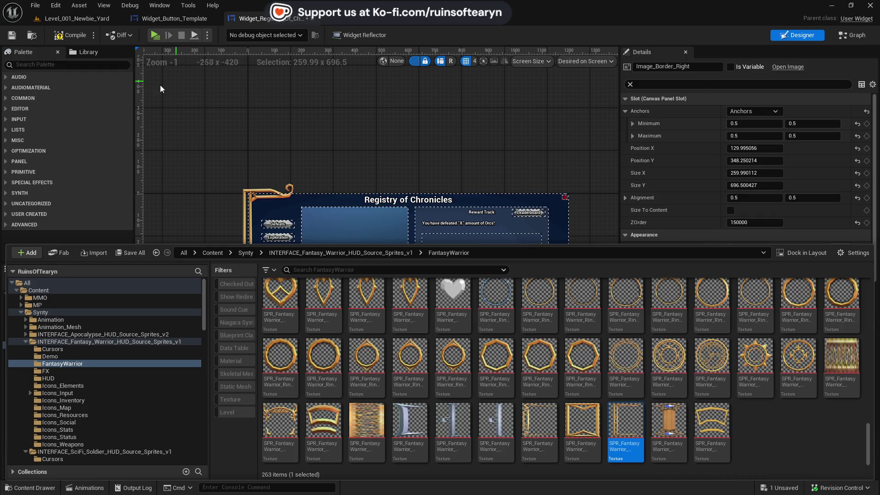
Import the flipped PNG as a new texture, SPR_FantasyWarrior_Tracery_Vertical07_Right
click(113, 257)
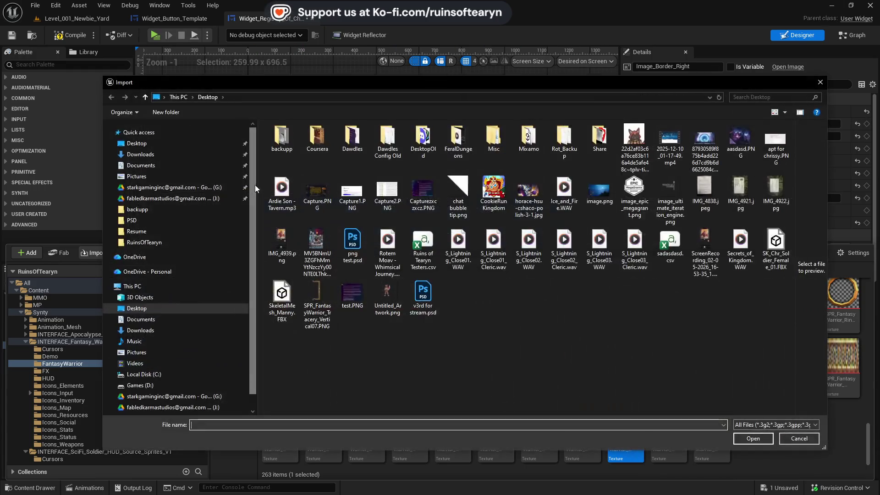
click(317, 302)
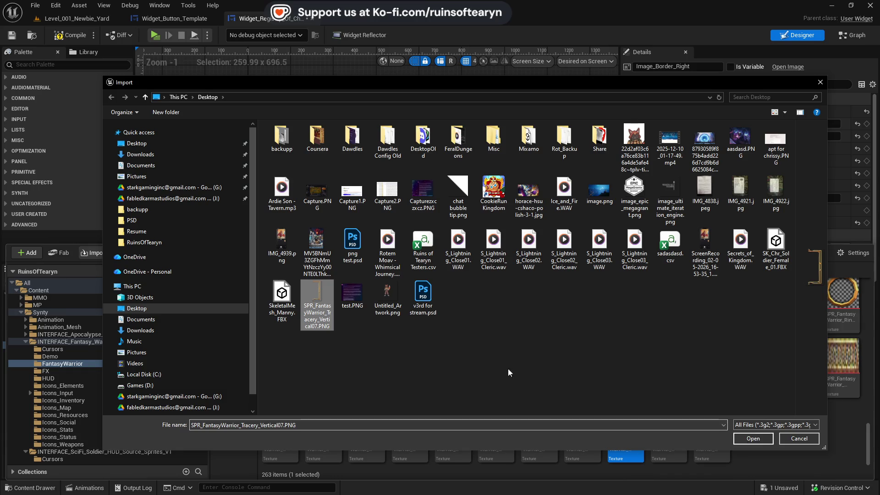
click(752, 439)
click(548, 277)
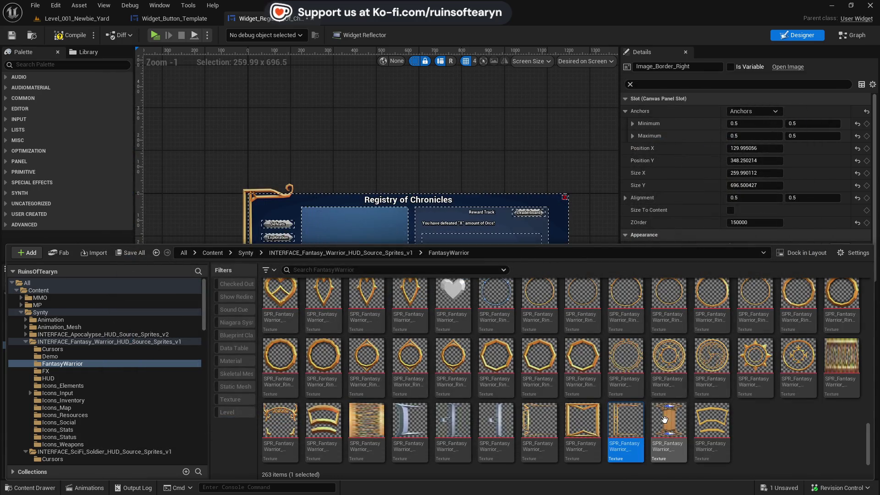
click(317, 303)
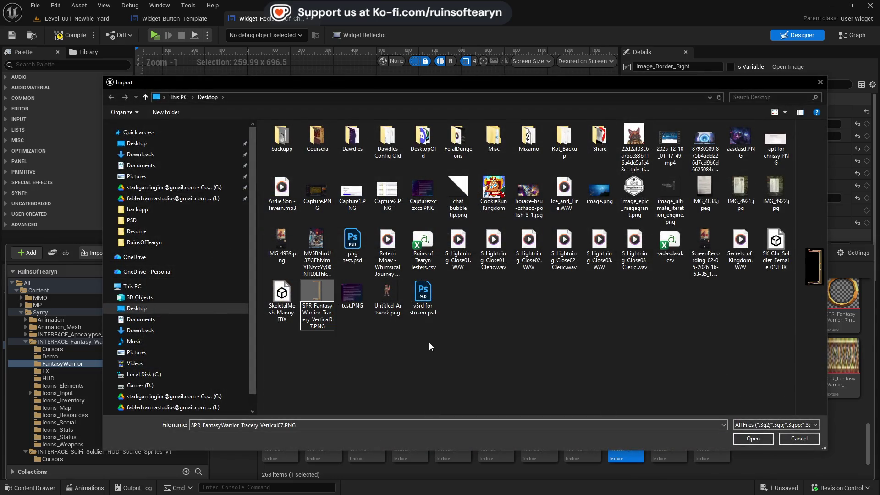
text(_Right)
key(Return)
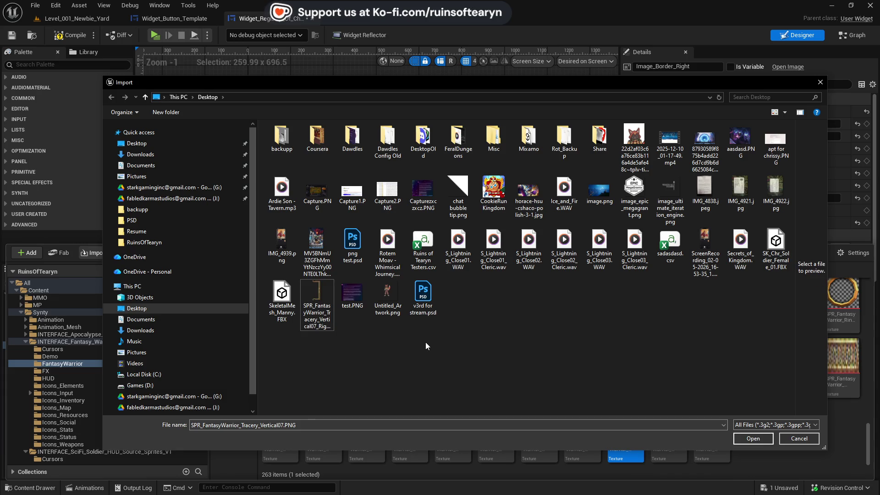
click(753, 439)
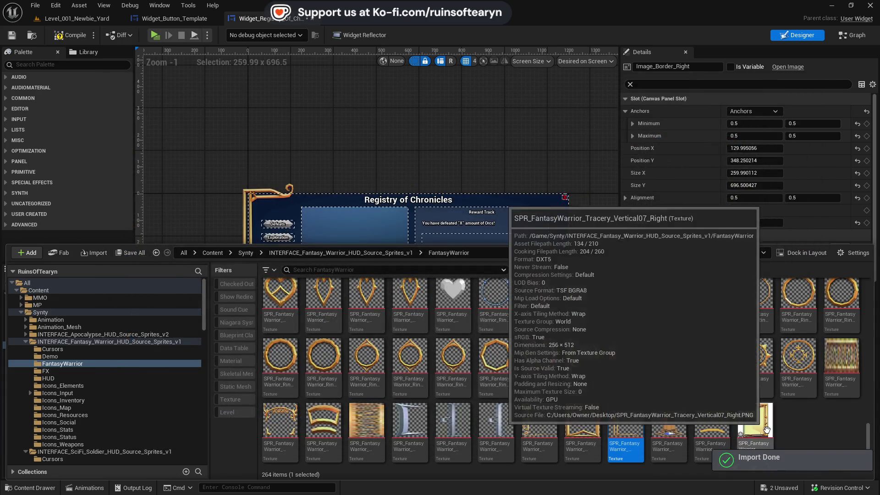
Set the new _Right texture as Image_Border_Right's Brush Image
right_click(769, 432)
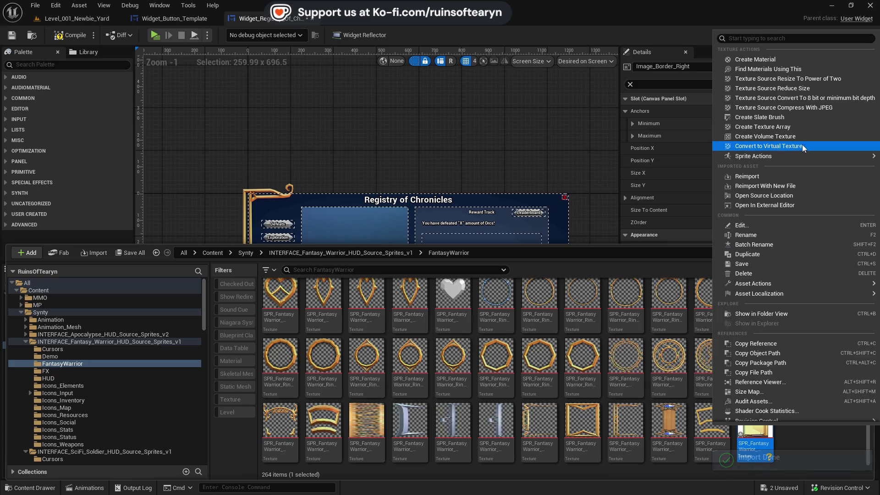
mouse_move(715, 156)
click(637, 181)
drag(755, 426, 738, 267)
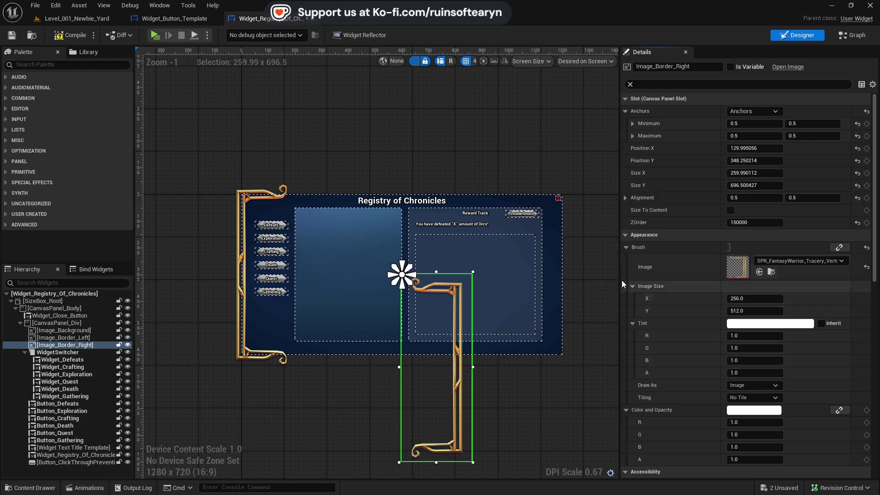
Anchor Image_Border_Right at the right-edge centre (1.0/0.5) with Position X -75
click(754, 111)
click(823, 163)
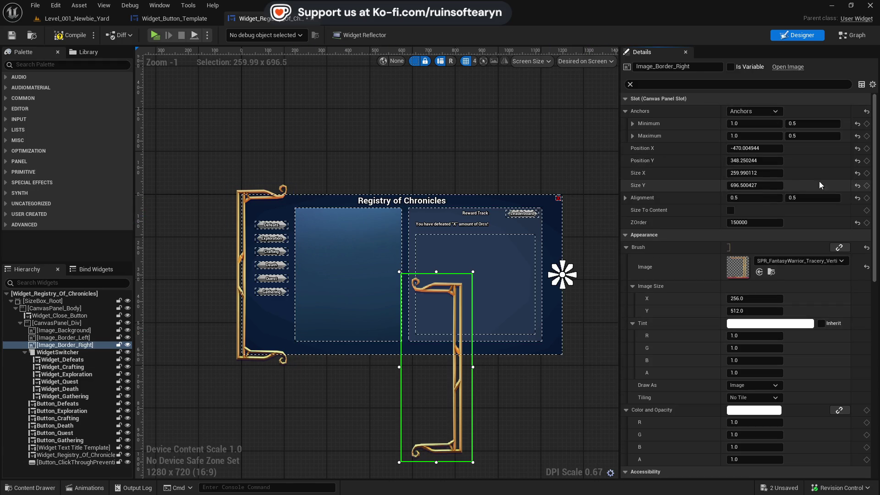
click(857, 148)
click(857, 160)
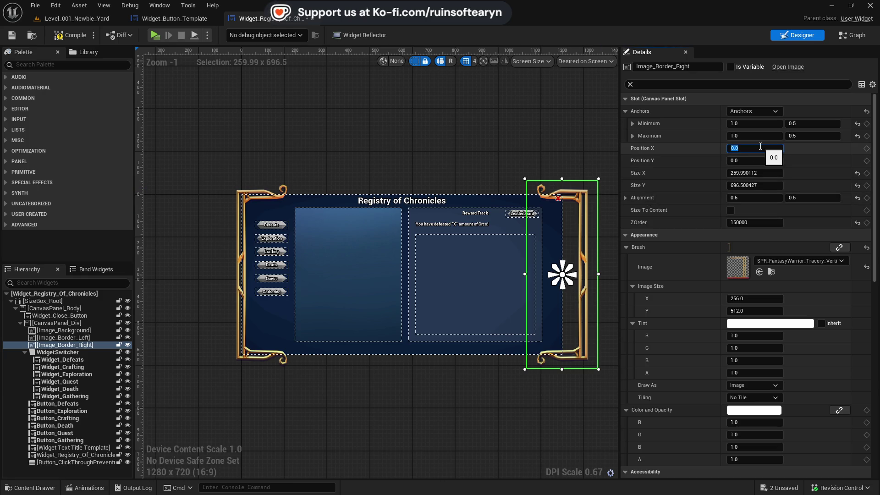
drag(761, 146, 760, 146)
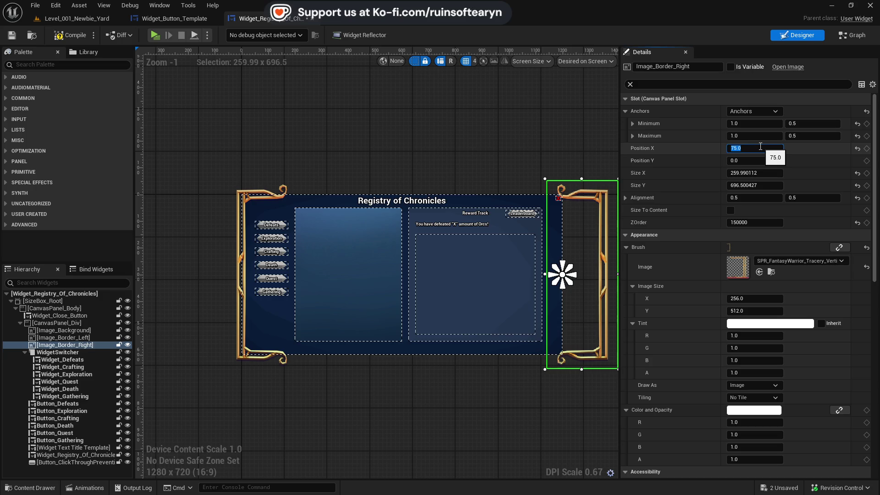
text(85)
key(Return)
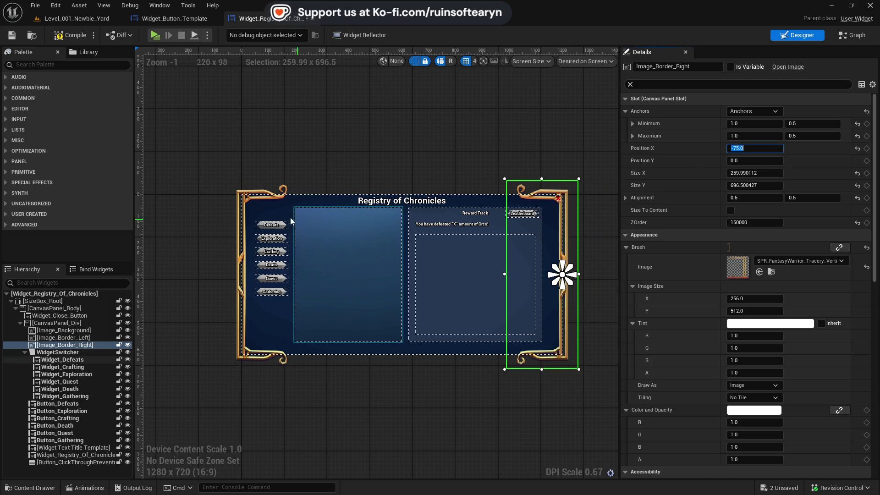
Compare both border selections, clear the selection and widen the design canvas
click(261, 192)
click(531, 190)
click(579, 167)
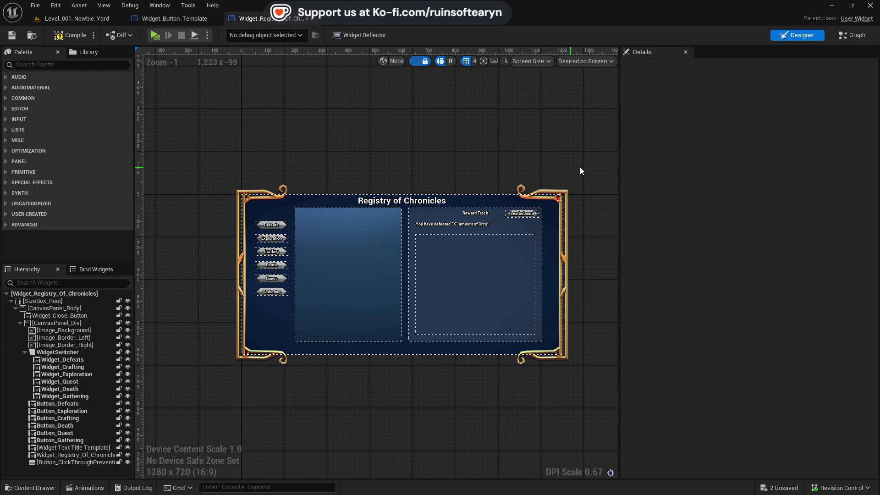
scroll(497, 169, up, 4)
scroll(522, 141, down, 2)
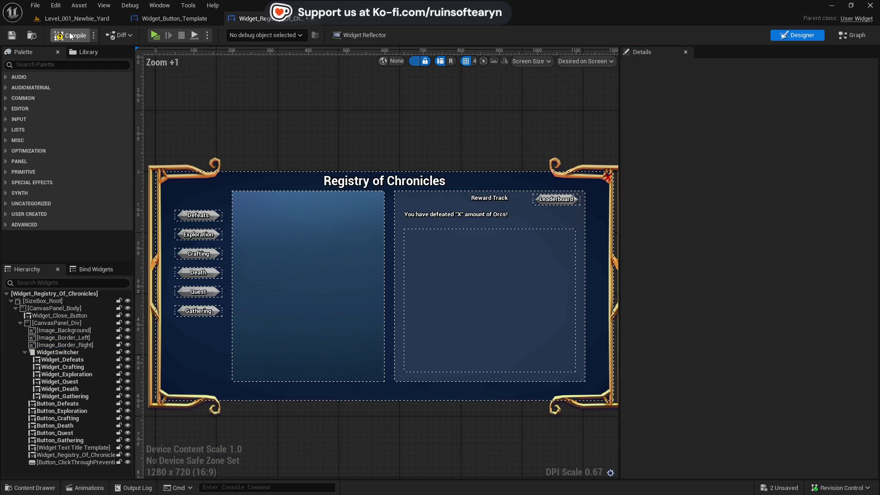
drag(619, 133, 746, 135)
Select SPR_FantasyWarrior_Tracery_Vertical02 in the Content Drawer and duplicate Image_Border_Left
click(206, 284)
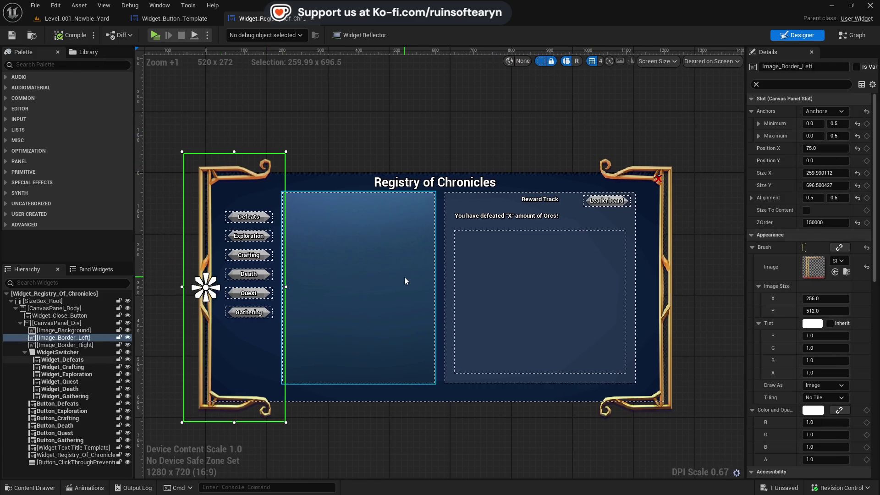
key(ctrl+space)
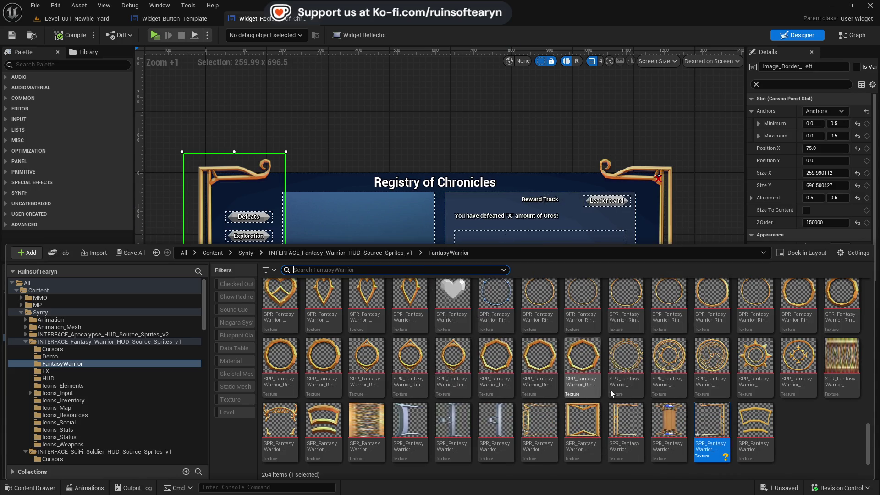
click(423, 418)
click(296, 122)
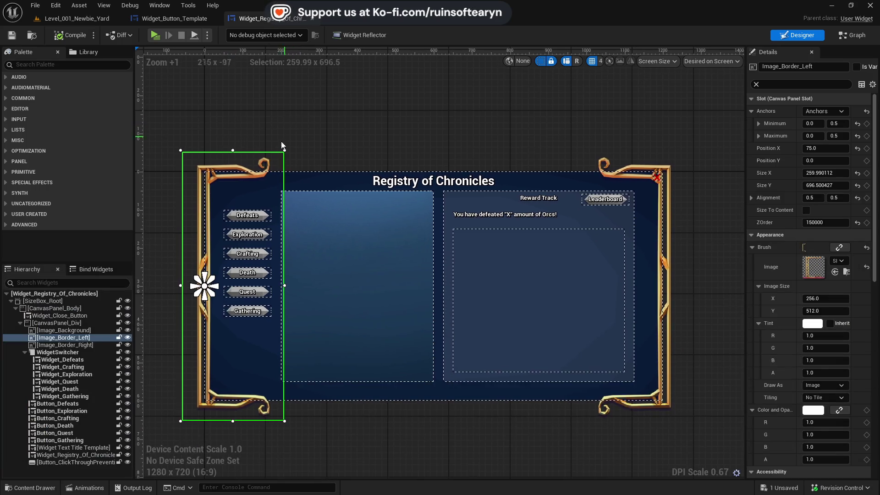
right_click(86, 341)
click(117, 399)
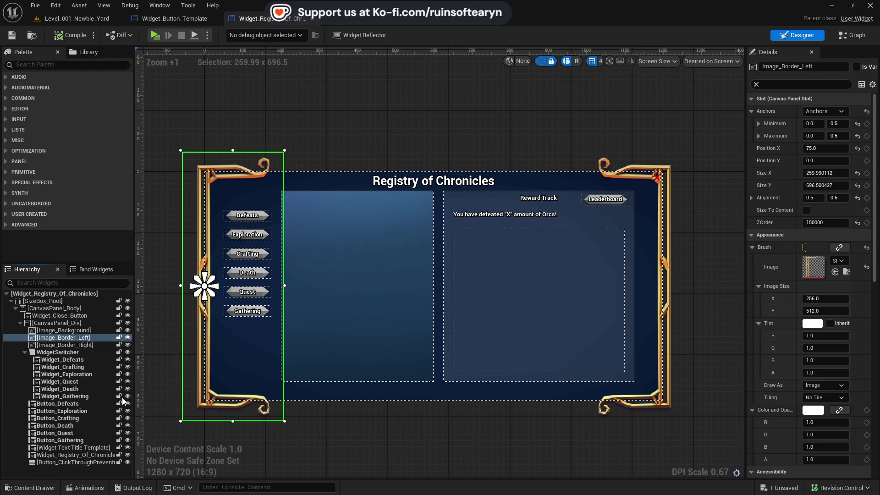
Give Image_Border_Left_1 the silver blade texture and shrink it into a slim blade
key(ctrl+space)
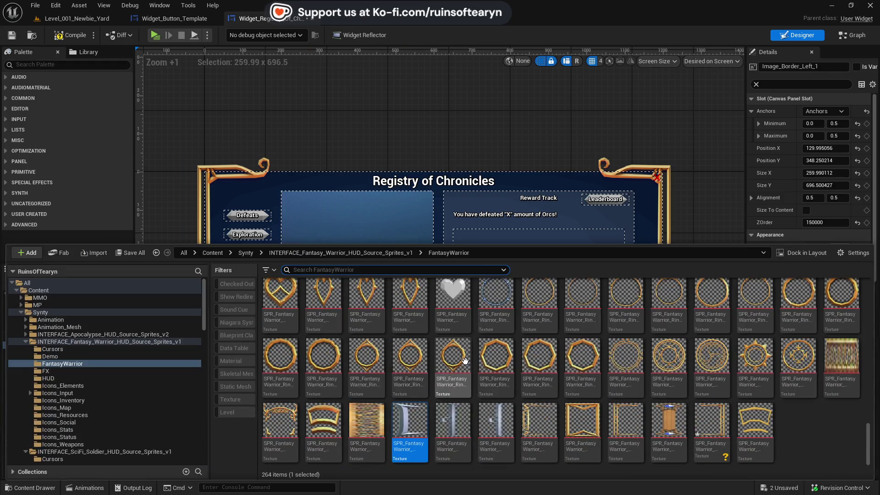
key(ctrl+space)
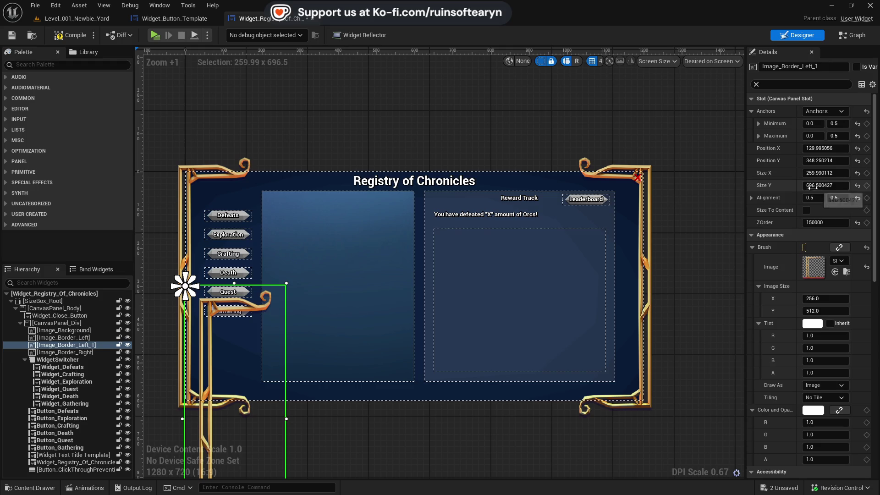
click(835, 272)
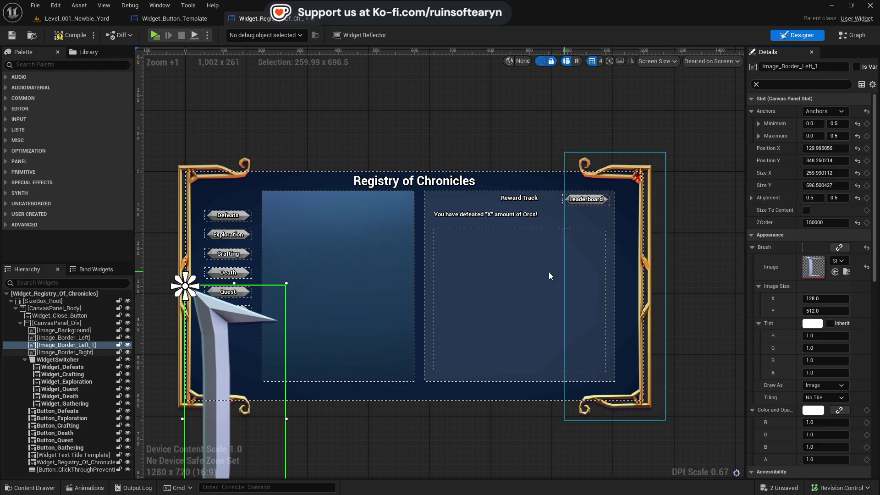
drag(320, 270, 348, 183)
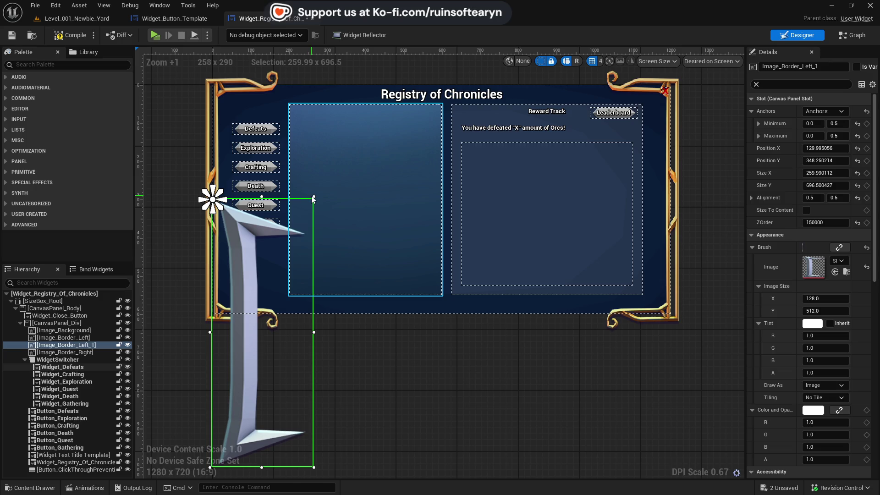
drag(315, 195, 230, 369)
text(a)
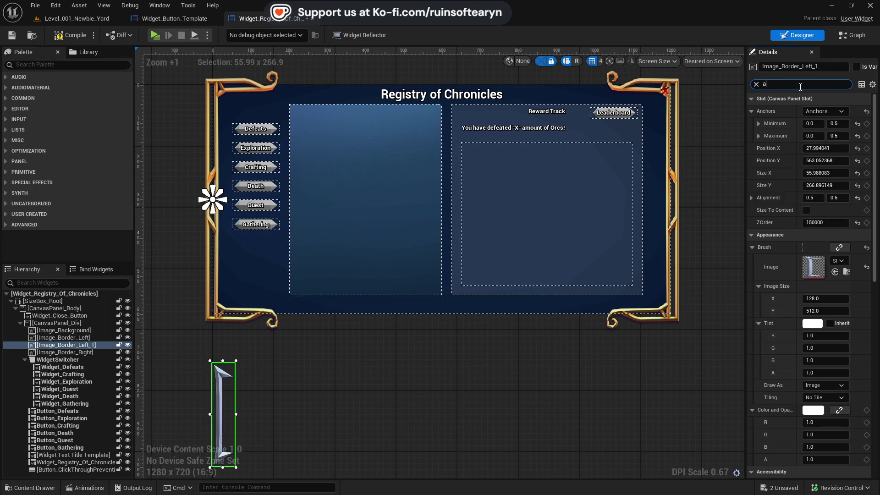
Rotate the blade 90° and move it up into the middle panel
text(ng)
click(841, 124)
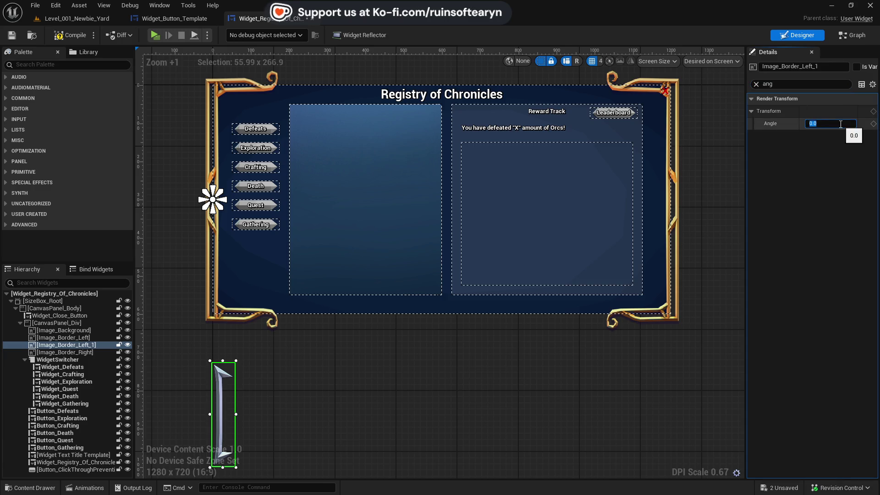
text(90)
key(Return)
mouse_move(220, 414)
mouse_down()
mouse_move(317, 321)
mouse_move(385, 88)
mouse_move(372, 75)
mouse_up()
Try stretching the blade trim wider, then undo both resizes
right_click(435, 79)
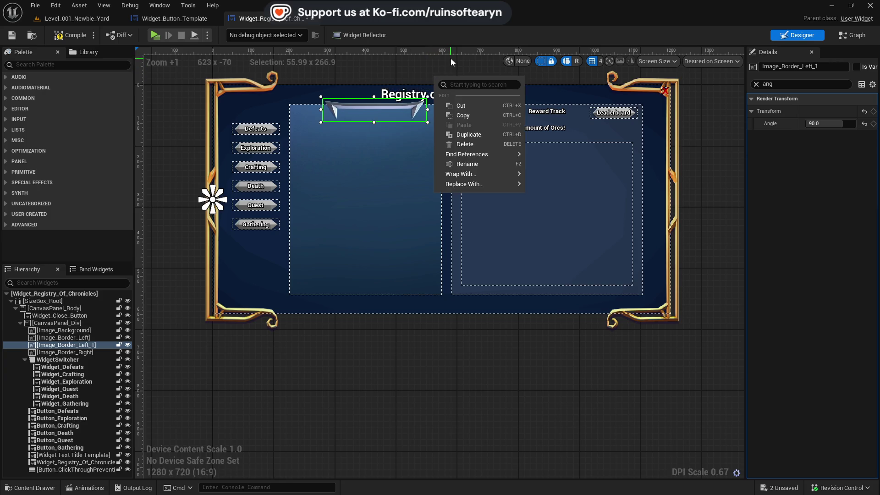
click(429, 73)
scroll(379, 183, up, 2)
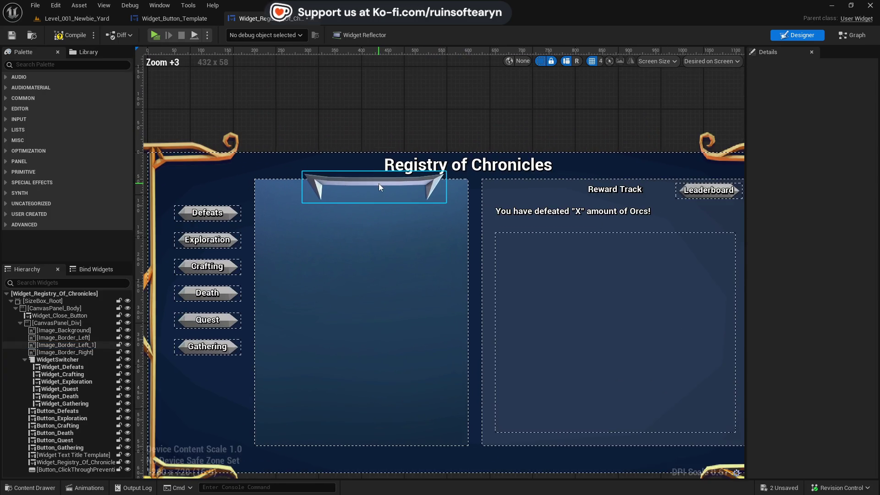
click(378, 183)
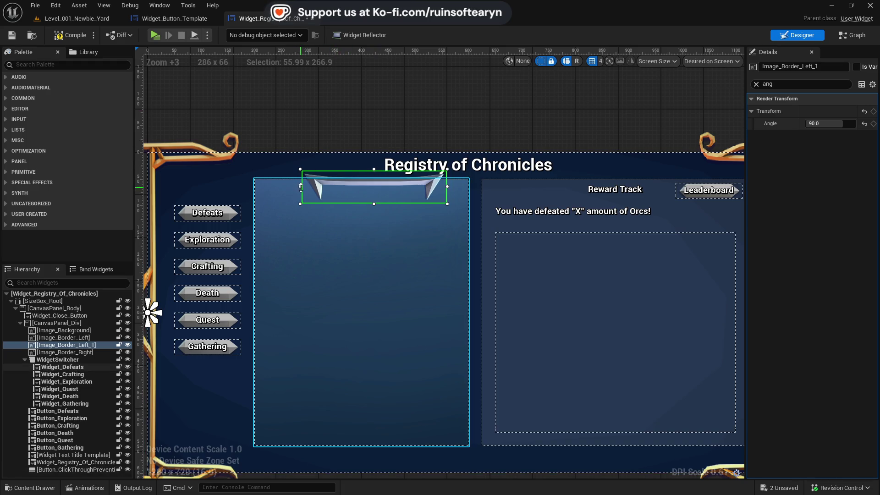
drag(300, 187, 255, 191)
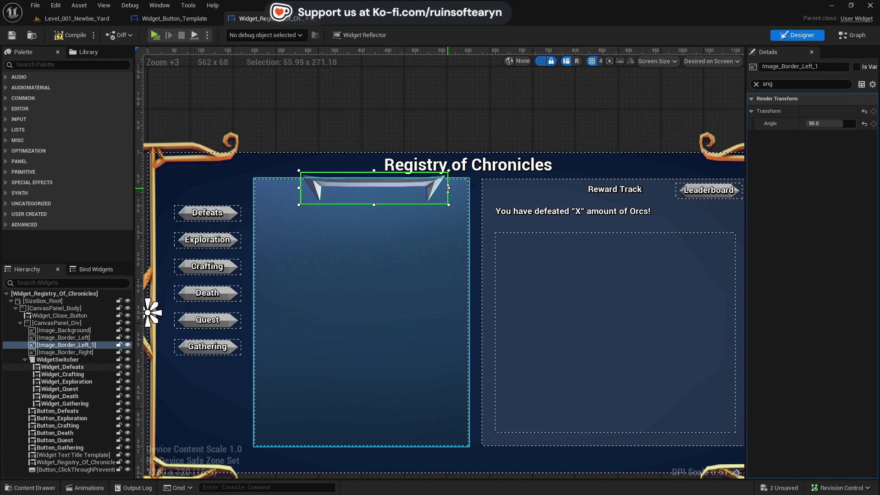
drag(448, 188, 458, 188)
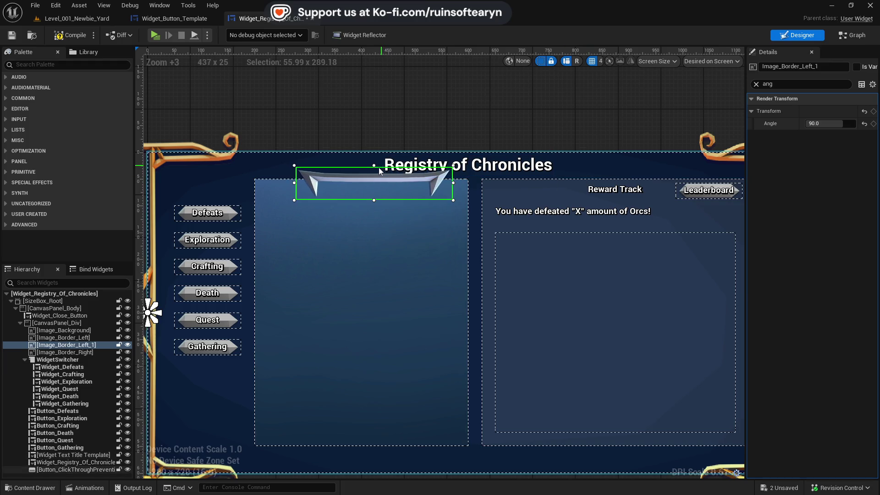
key(ctrl+z)
key(ctrl+z)
key(ctrl+z)
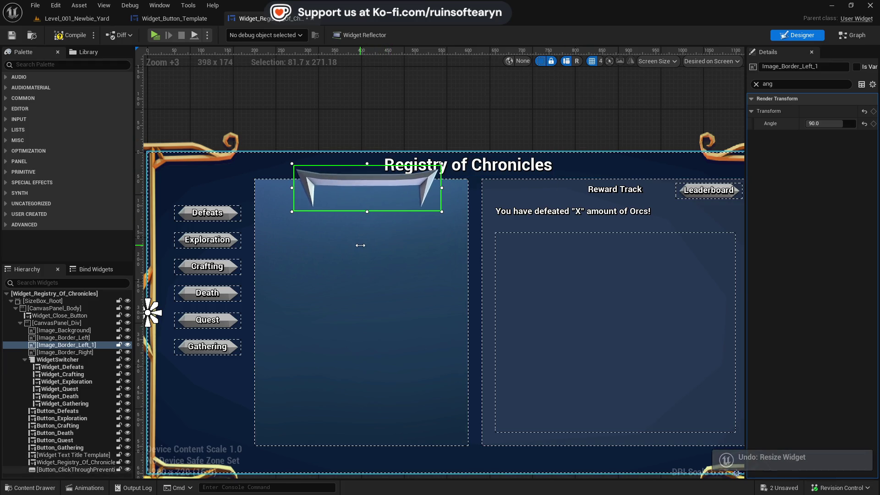
key(ctrl+z)
Fit the whole widget in view and reset the blade's rotation angle to 0
click(756, 84)
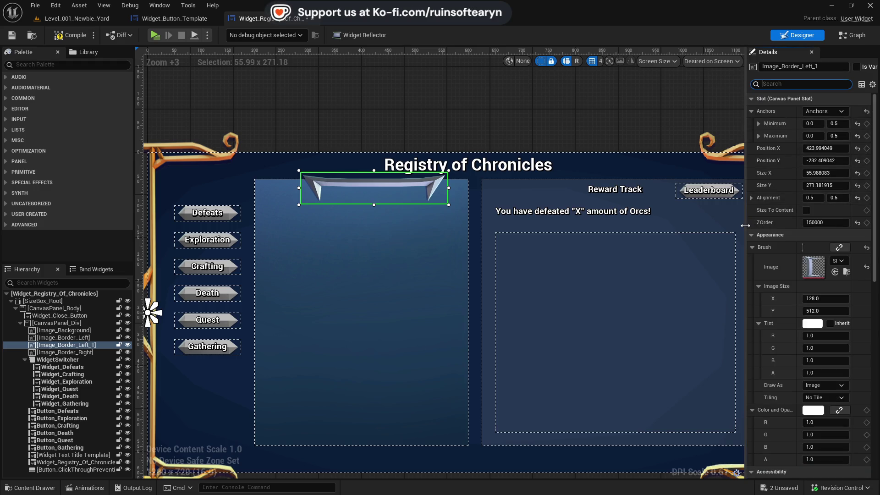
mouse_move(746, 225)
mouse_down()
mouse_move(660, 226)
mouse_move(754, 225)
mouse_up()
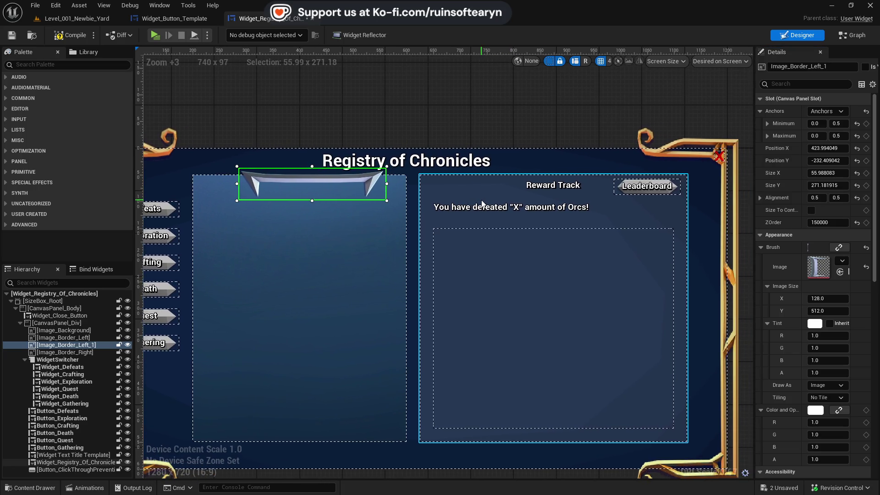
key(Home)
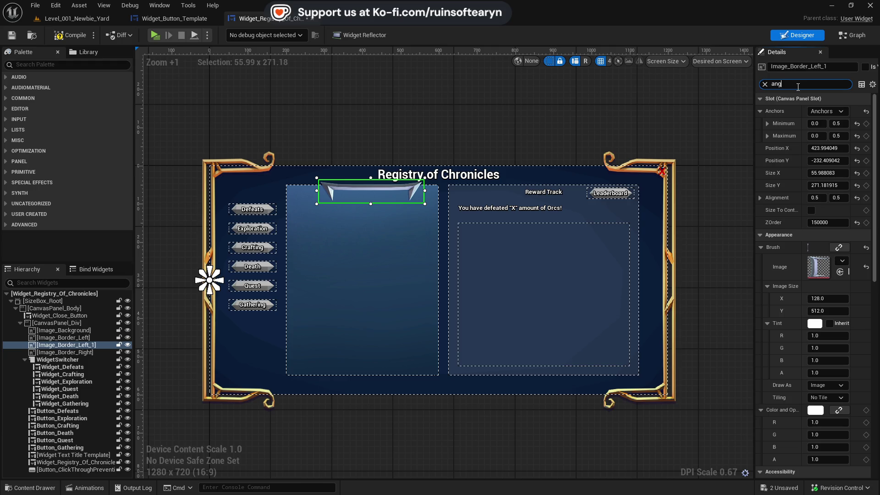
click(832, 123)
text(0)
key(Return)
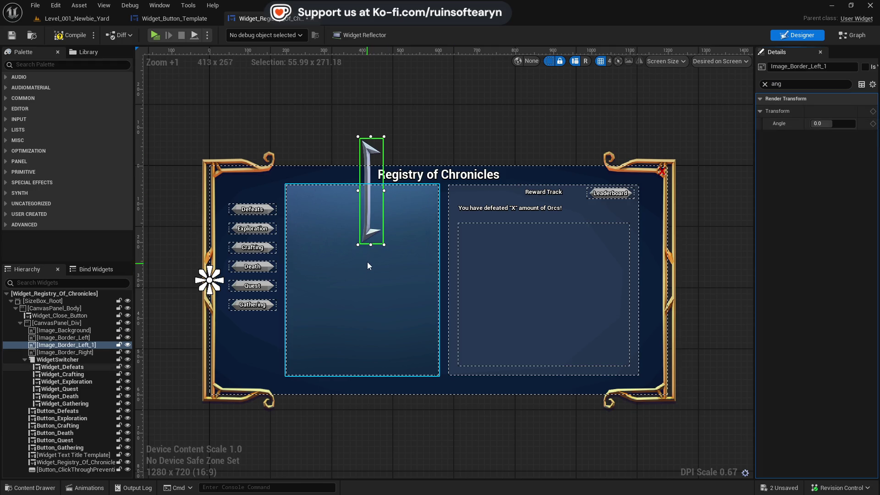
Lengthen the upright blade downward and widen it toward the left
drag(373, 245, 373, 291)
click(842, 121)
text(90)
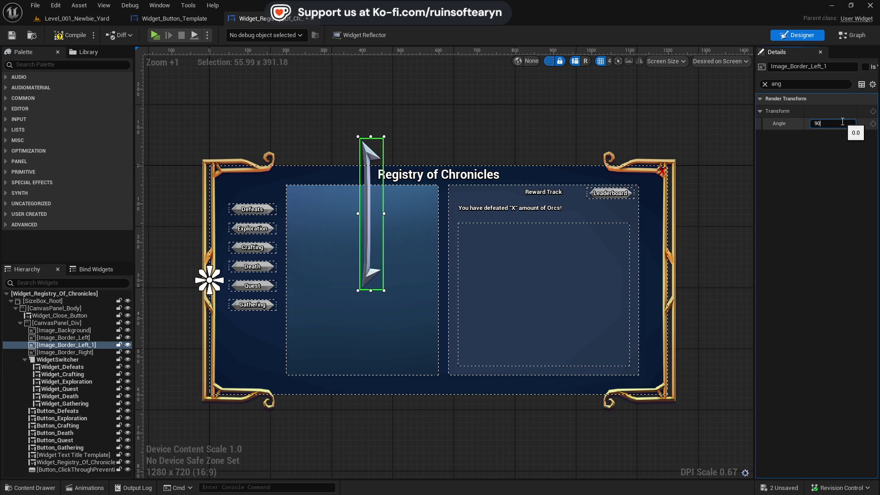
key(Return)
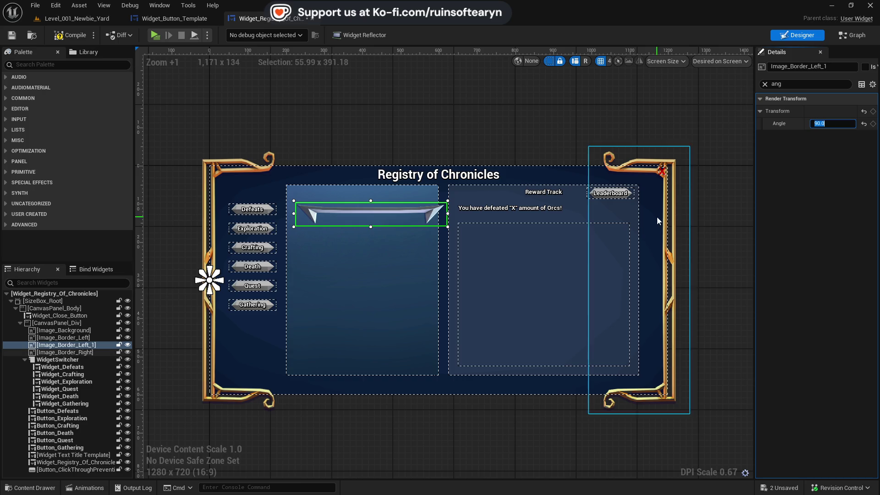
key(ctrl+z)
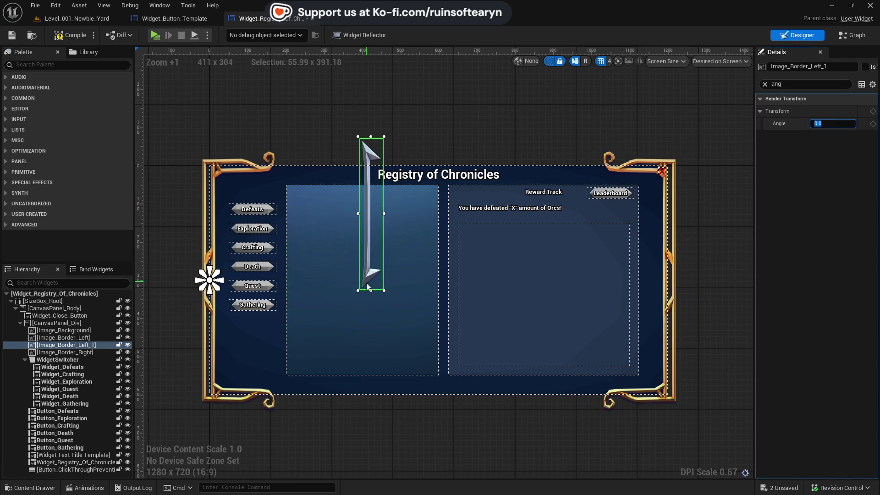
drag(371, 291, 372, 316)
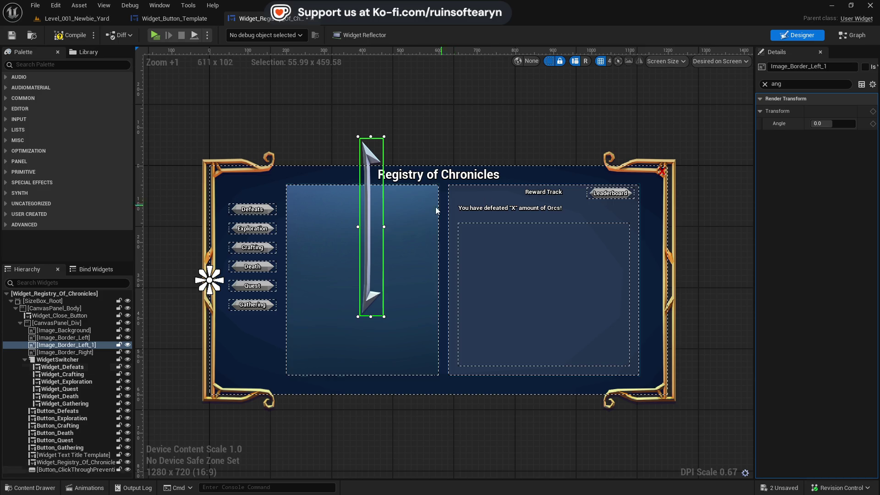
drag(358, 226, 344, 227)
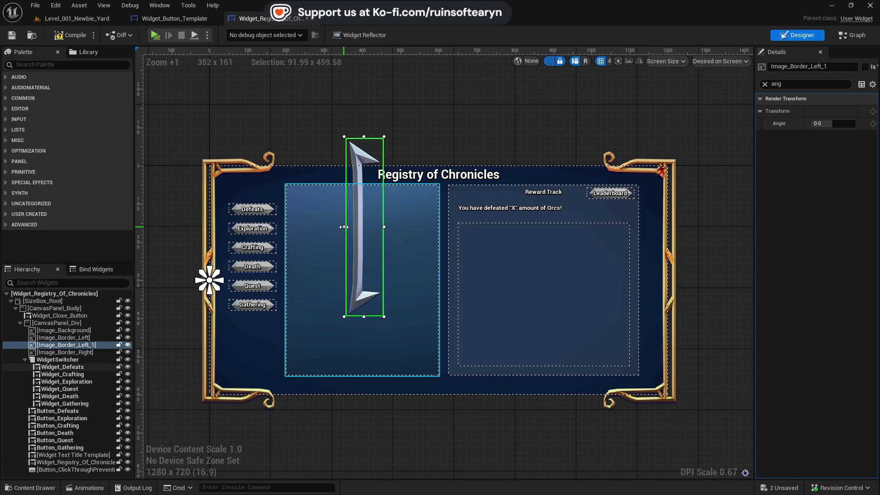
Rotate the blade to 90° and place it along the middle panel's top
click(838, 120)
text(9)
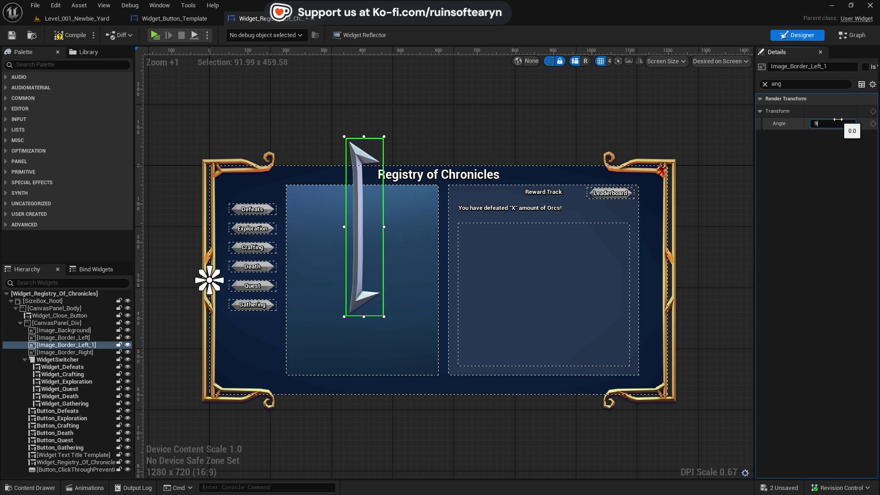
text(0.0)
key(Return)
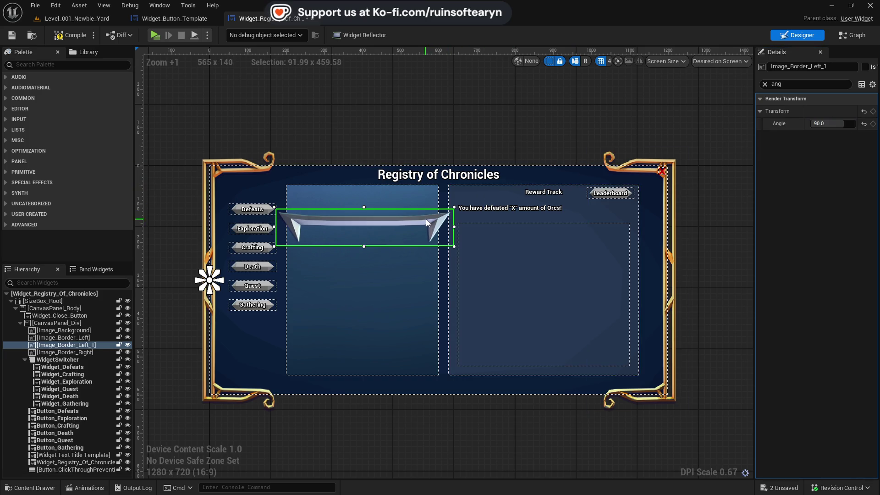
mouse_move(425, 220)
mouse_down()
mouse_move(360, 131)
mouse_move(346, 136)
mouse_move(359, 134)
mouse_move(359, 125)
mouse_move(359, 139)
mouse_move(357, 126)
mouse_up()
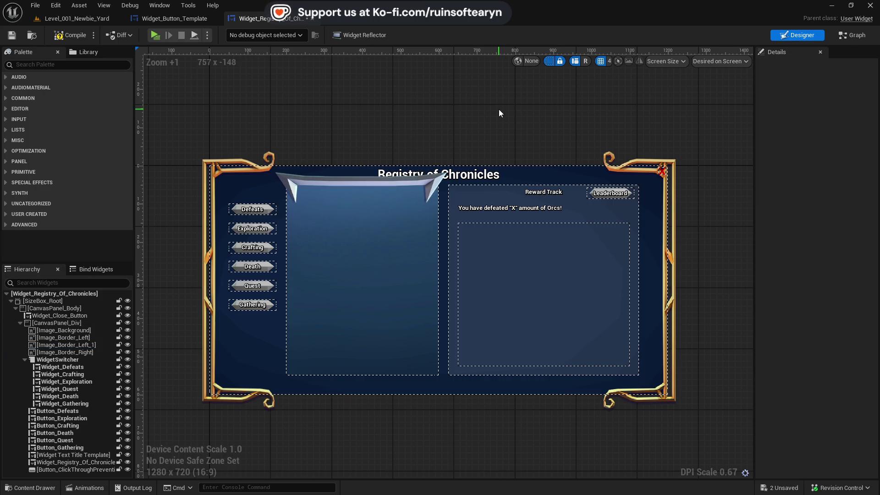
Select both content panels and nudge them slightly down with the arrow keys
click(397, 184)
click(69, 360)
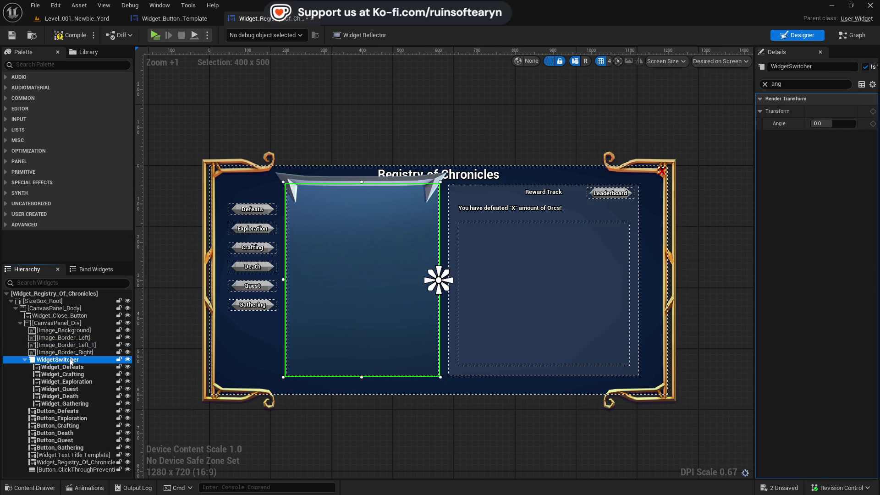
click(25, 360)
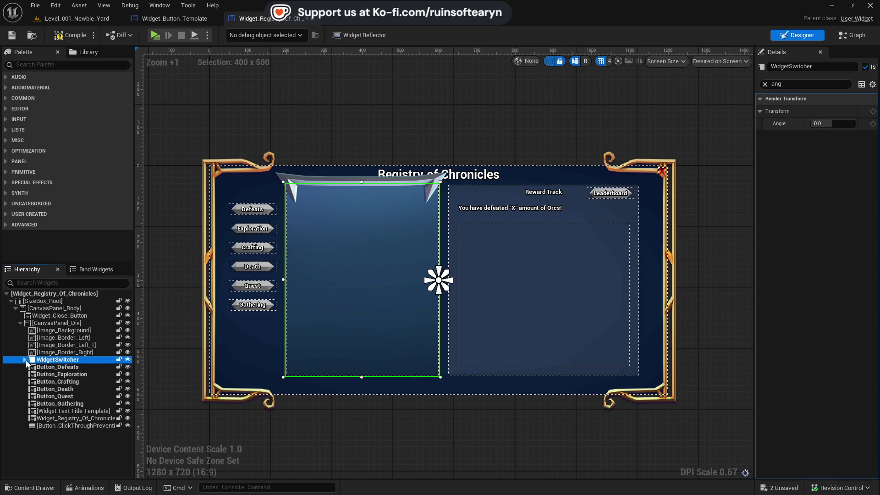
ctrl+click(479, 200)
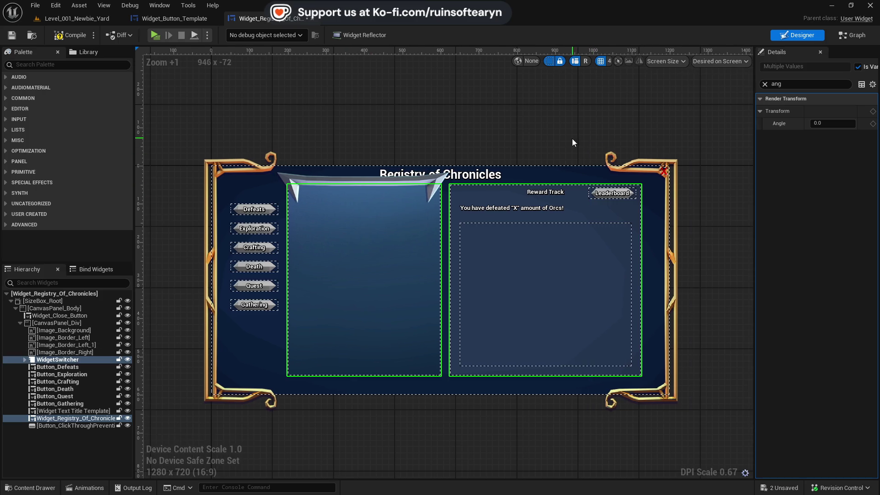
key(Left)
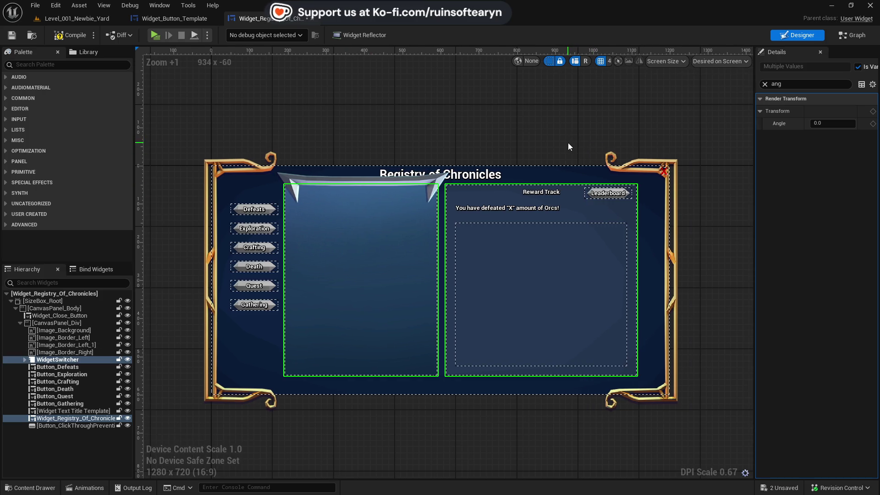
key(Right)
key(Down)
key(Down)
key(Down)
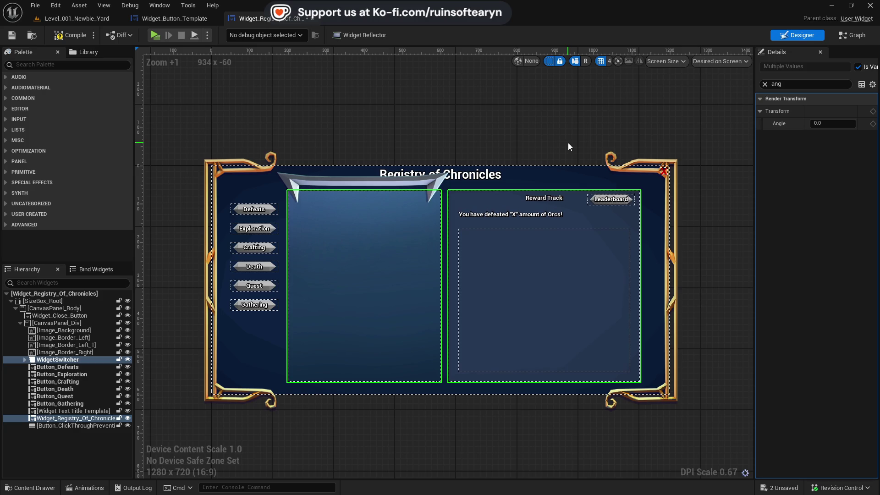
click(502, 147)
Nudge the silver top banner down three steps, then reselect it
click(379, 183)
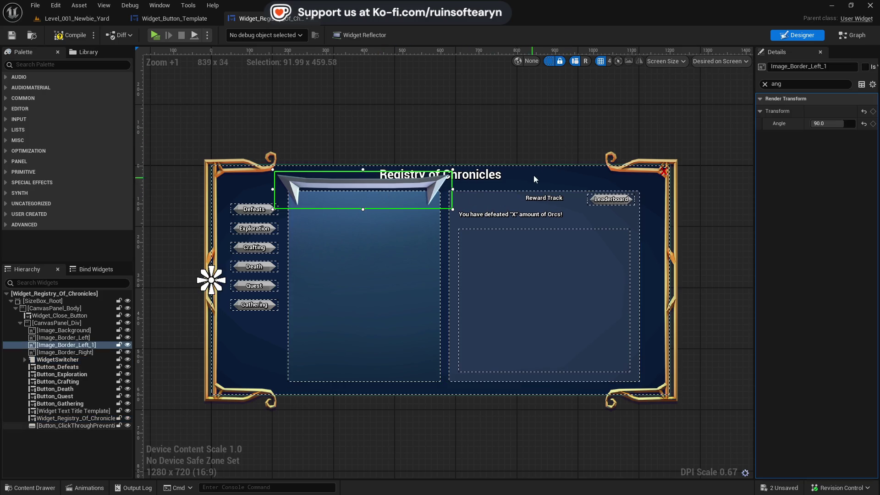
key(Down)
key(Down)
key(Down)
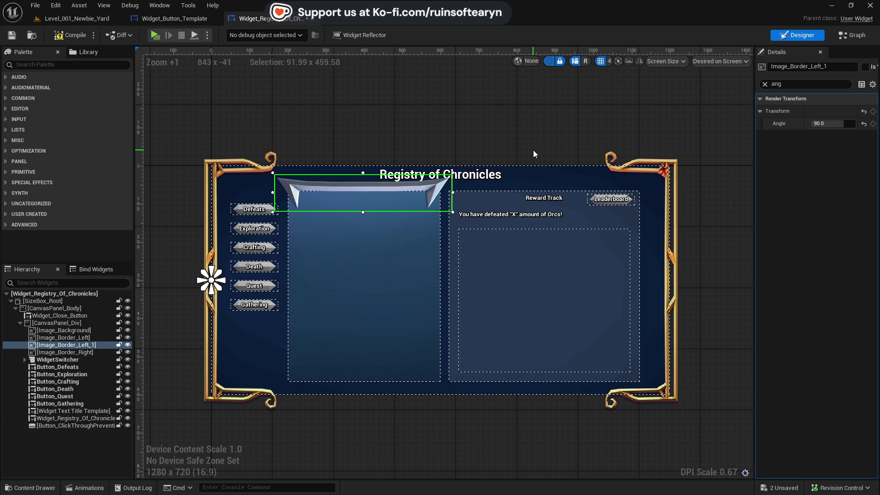
key(Down)
key(Down)
key(Down)
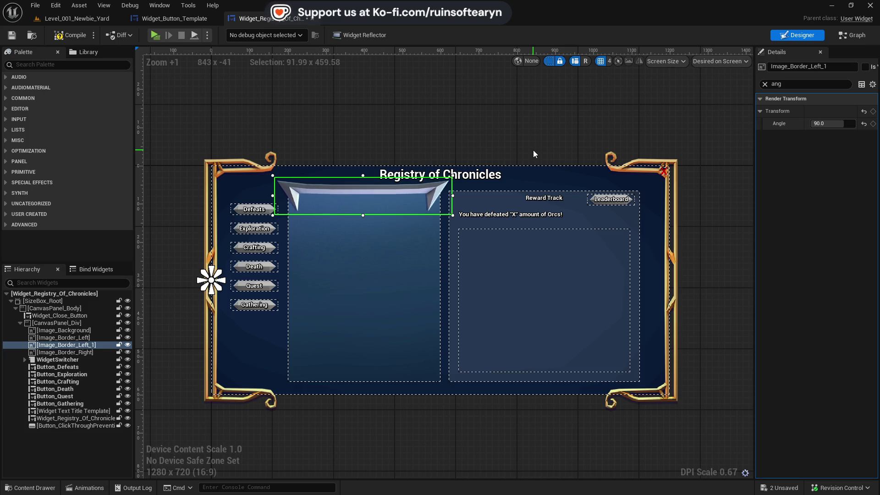
key(Down)
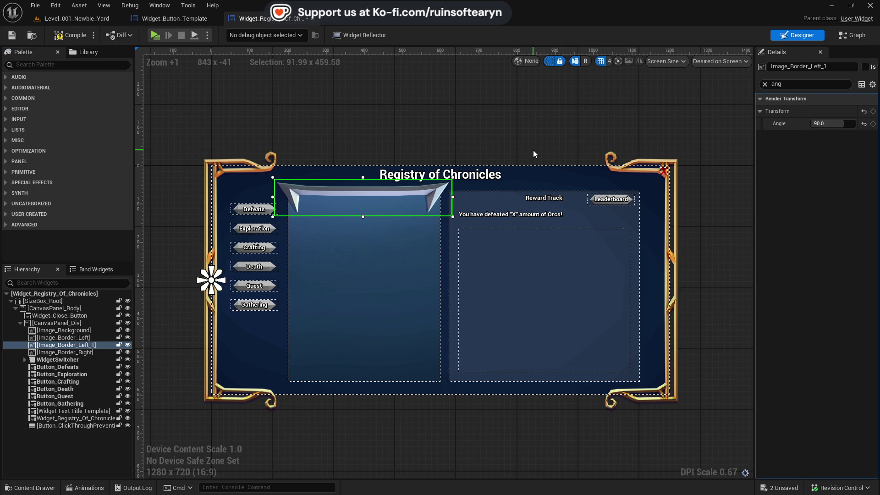
click(467, 154)
click(414, 200)
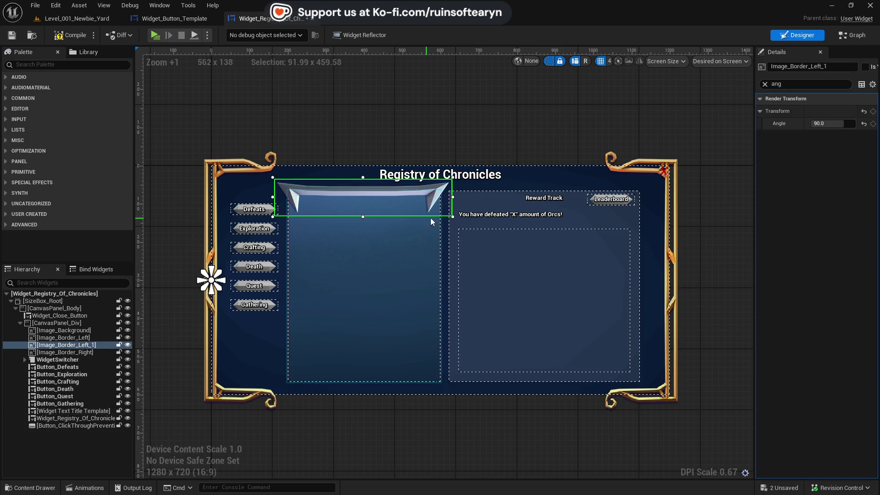
Apply the silver handle banner texture to the top banner and raise it slightly
key(ctrl+space)
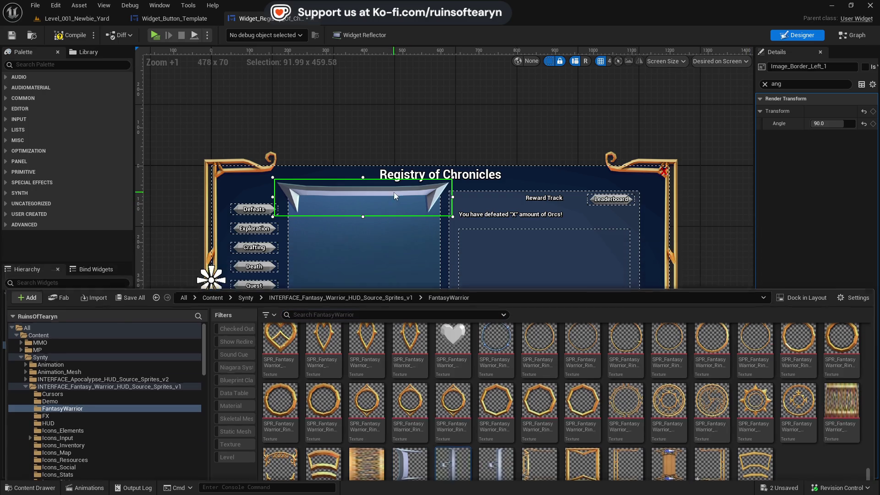
click(394, 192)
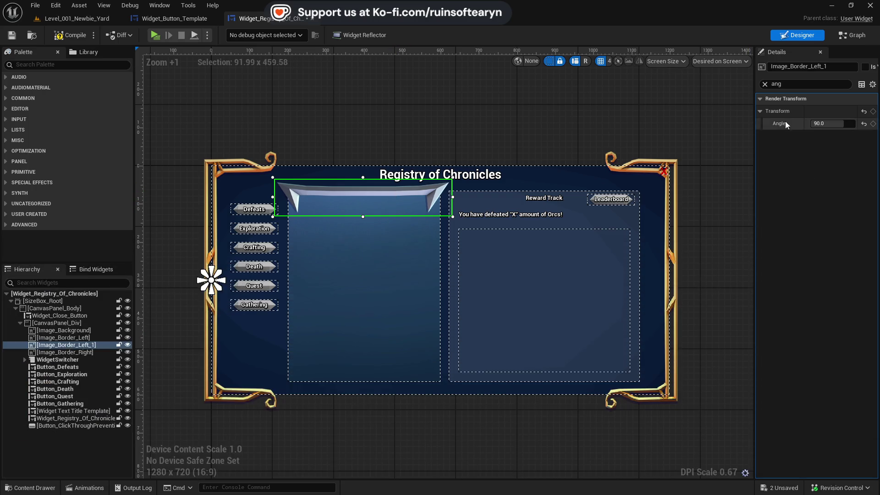
click(765, 84)
click(840, 272)
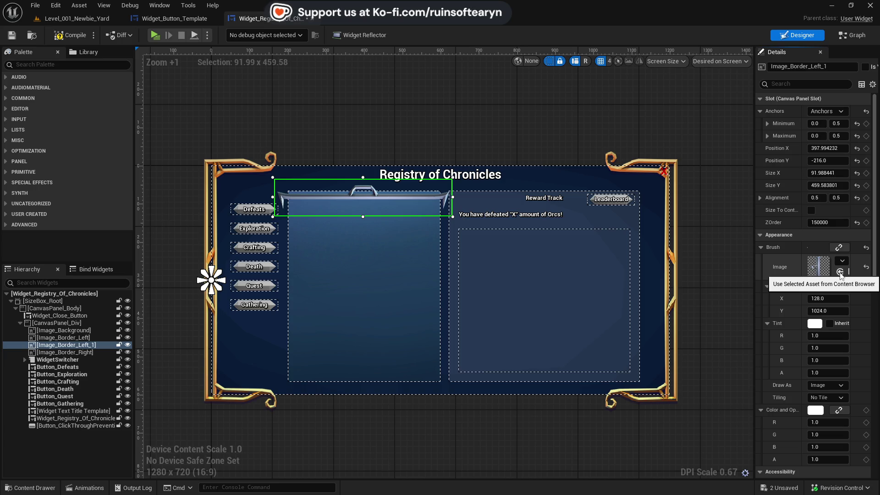
drag(498, 121, 504, 130)
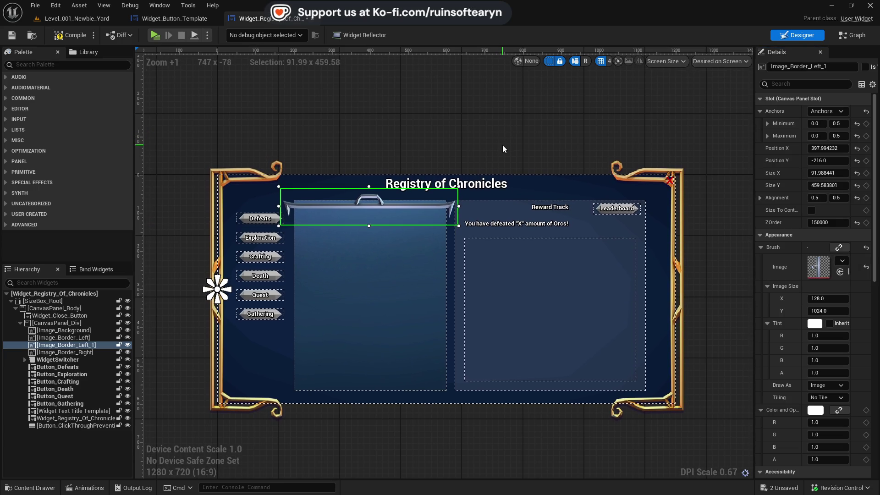
key(Up)
key(Up)
key(Up)
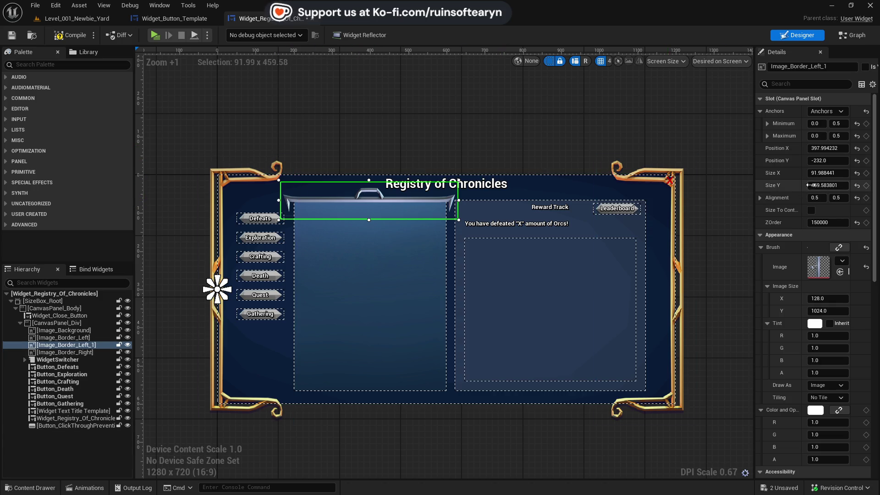
Size the top banner to 85 wide by 440 tall
click(825, 173)
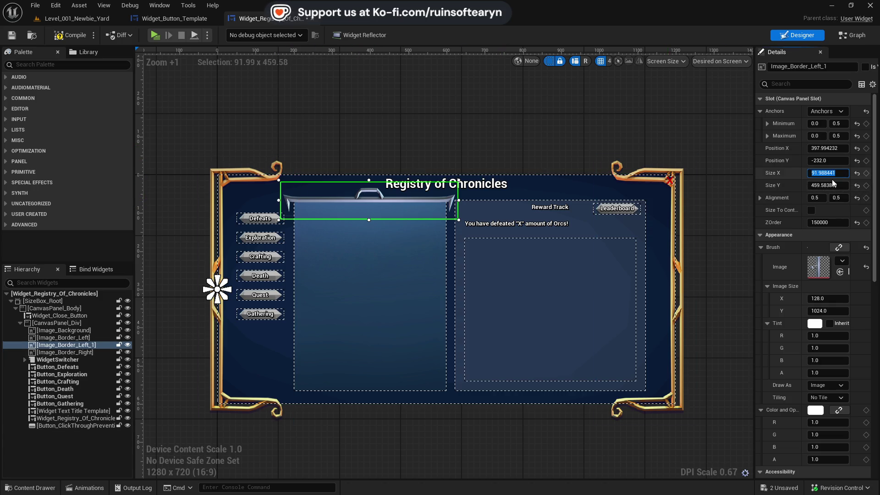
text(85)
key(Return)
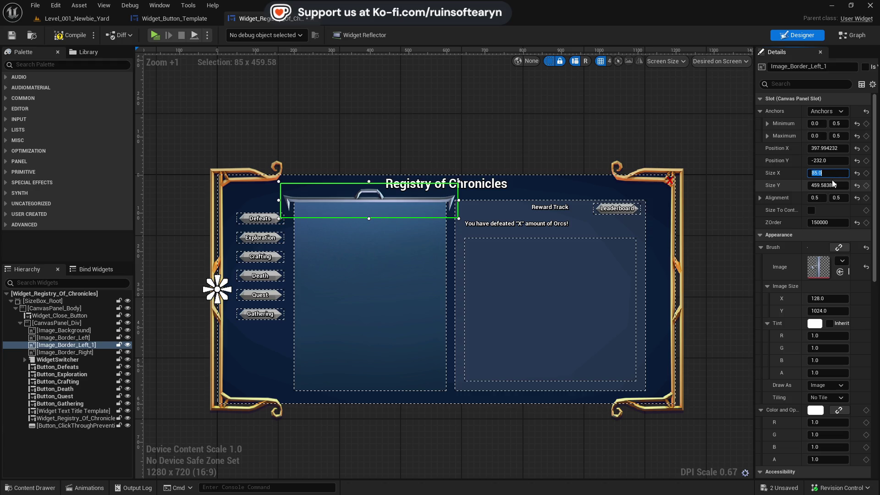
click(833, 184)
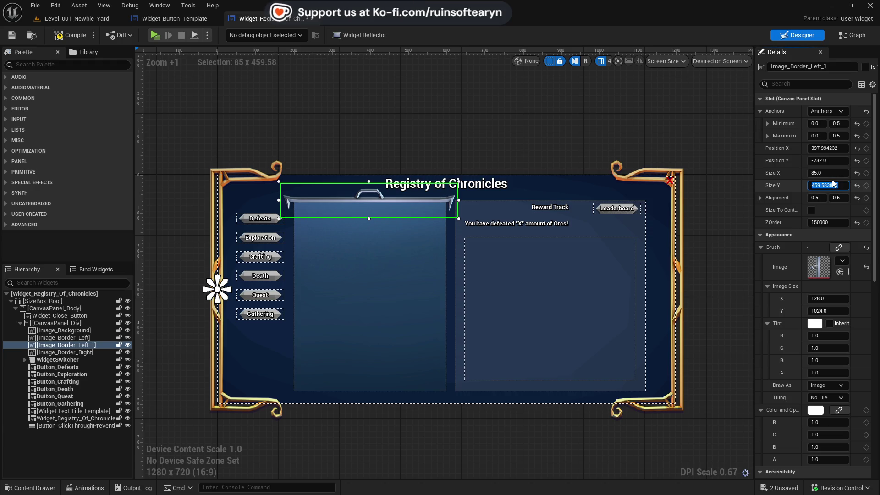
text(450)
key(Return)
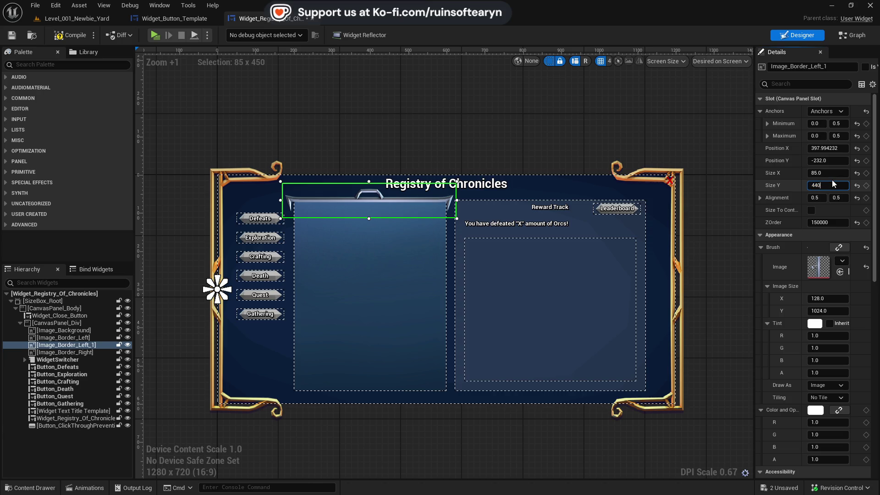
key(Return)
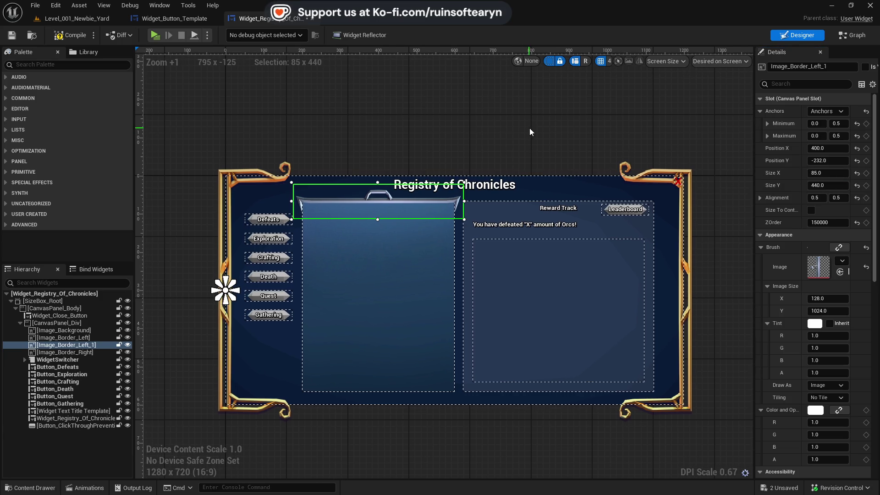
Check the banner layout, clear the property search and widen the Details panel
click(533, 132)
scroll(306, 181, up, 3)
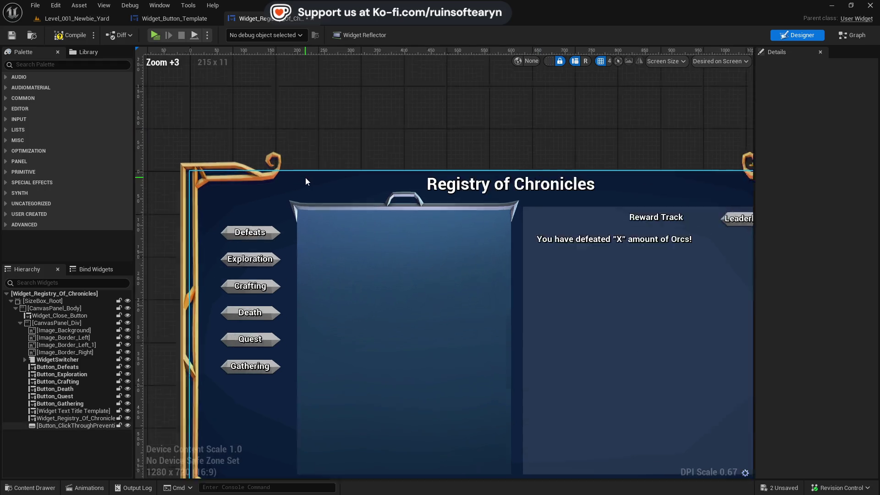
scroll(306, 181, down, 4)
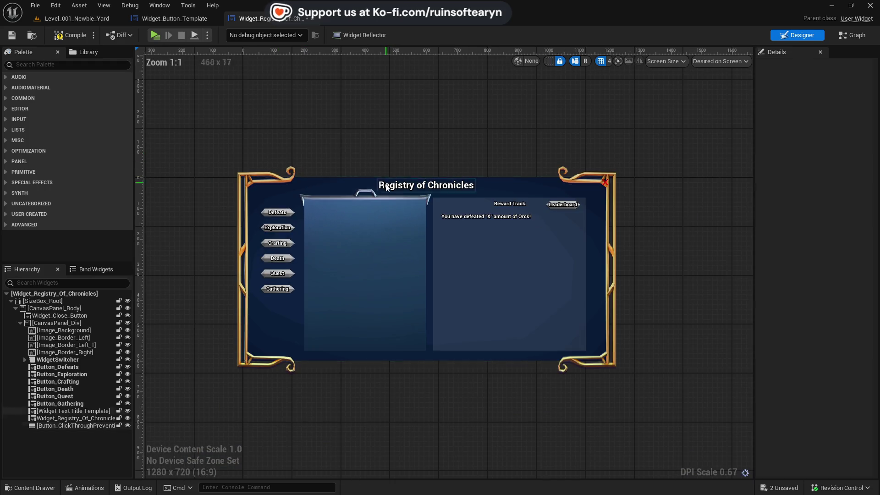
click(364, 197)
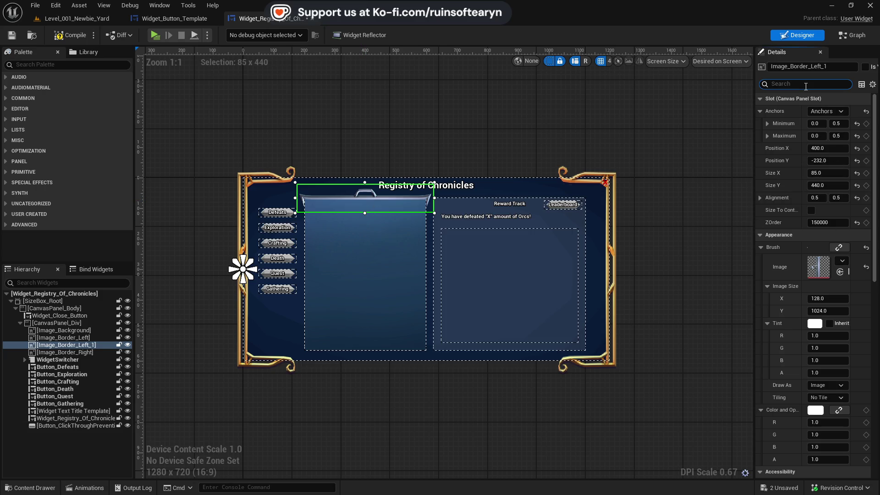
text(visi)
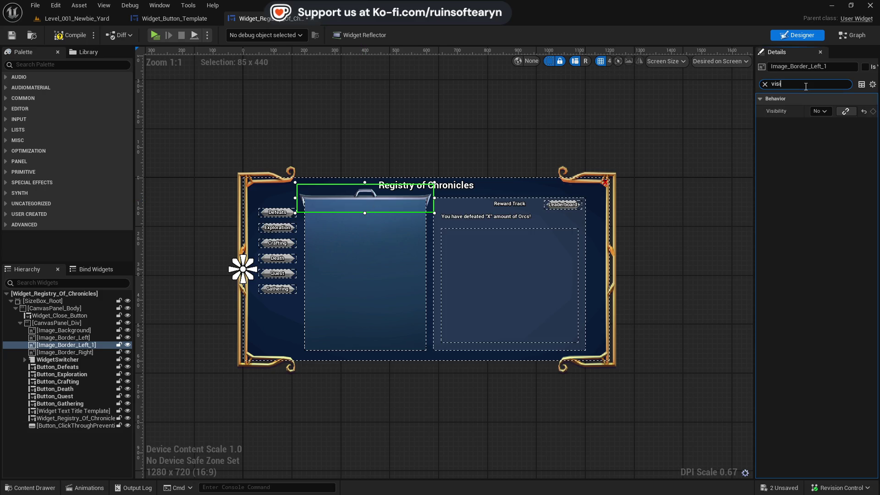
key(BackSpace)
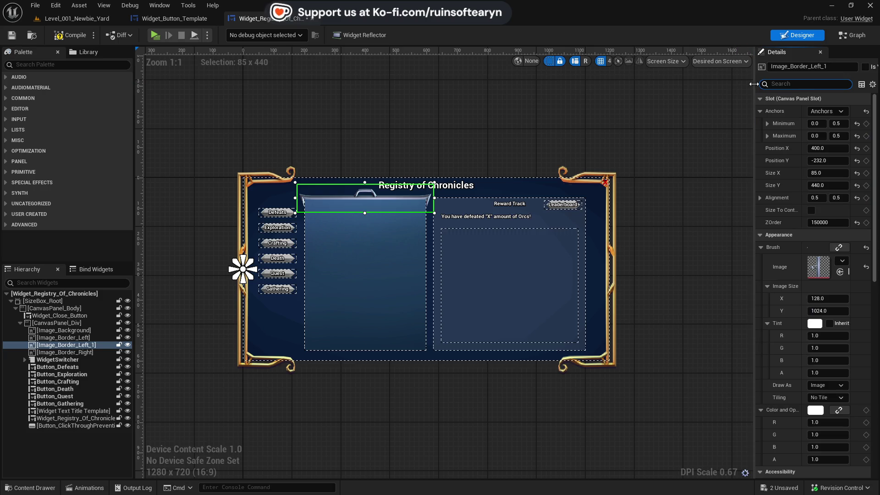
drag(755, 87, 687, 87)
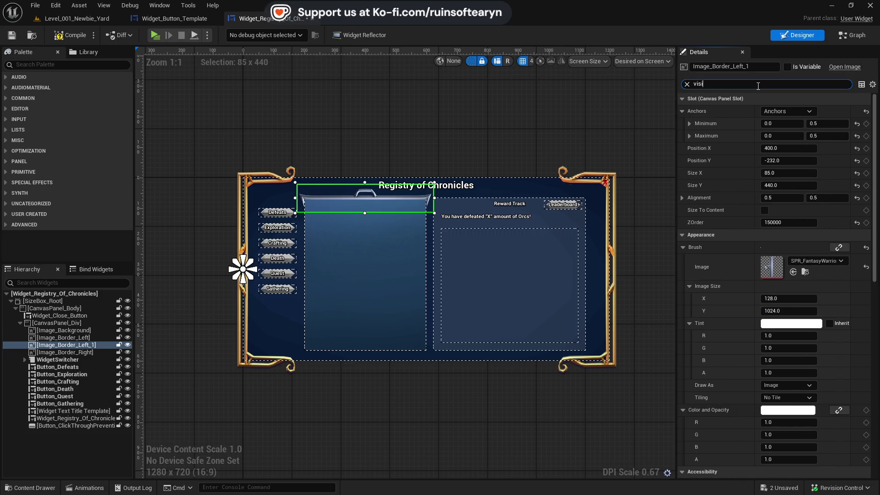
click(642, 84)
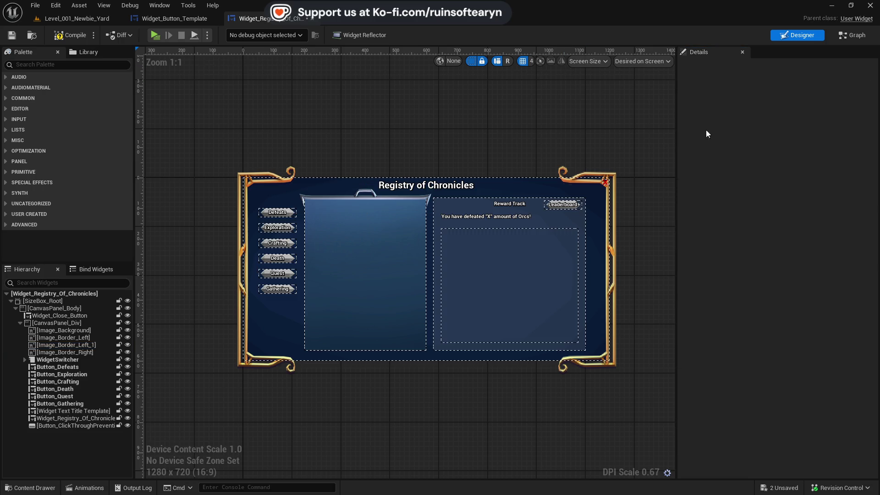
click(392, 197)
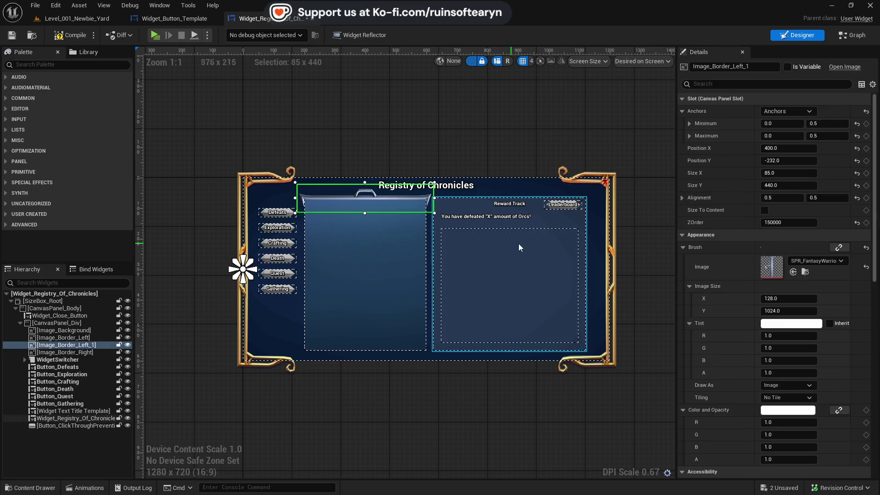
Rename the trim Image_Border_Top, then duplicate it and name the copy Image_Border_Bot
double_click(85, 345)
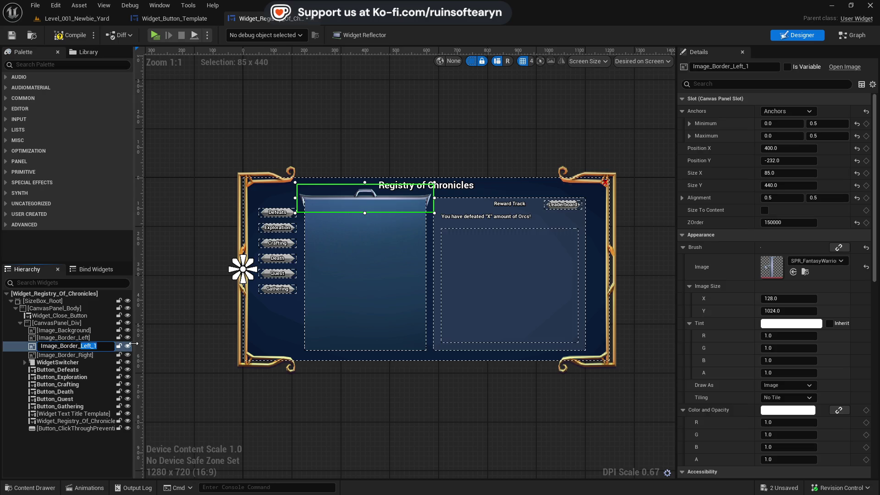
text(Top)
key(Return)
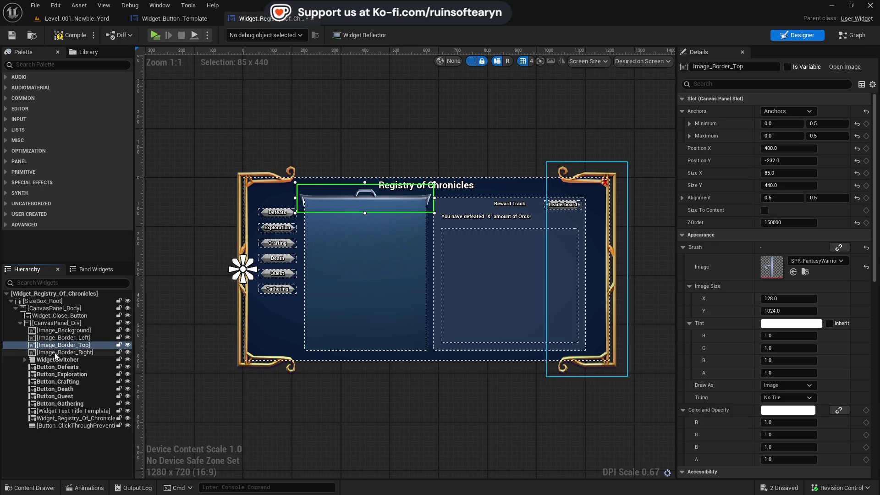
right_click(78, 348)
click(131, 411)
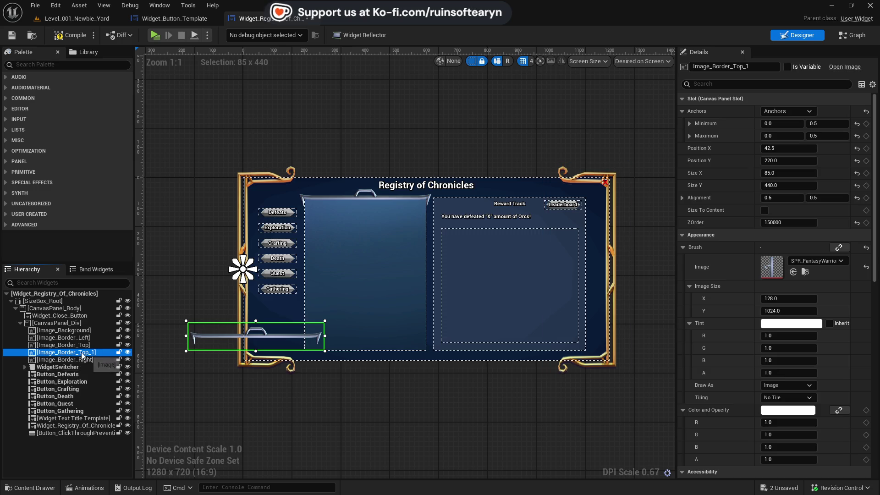
key(F2)
key(BackSpace)
key(BackSpace)
key(BackSpace)
text(Bot)
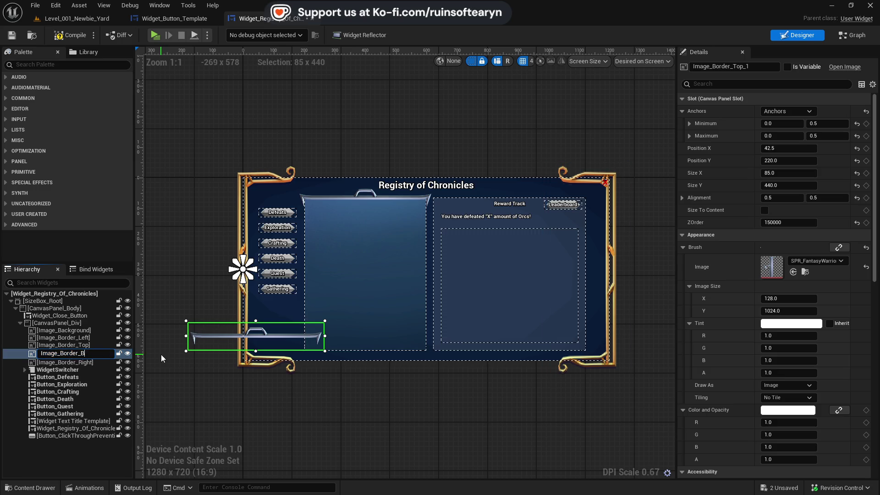
key(Return)
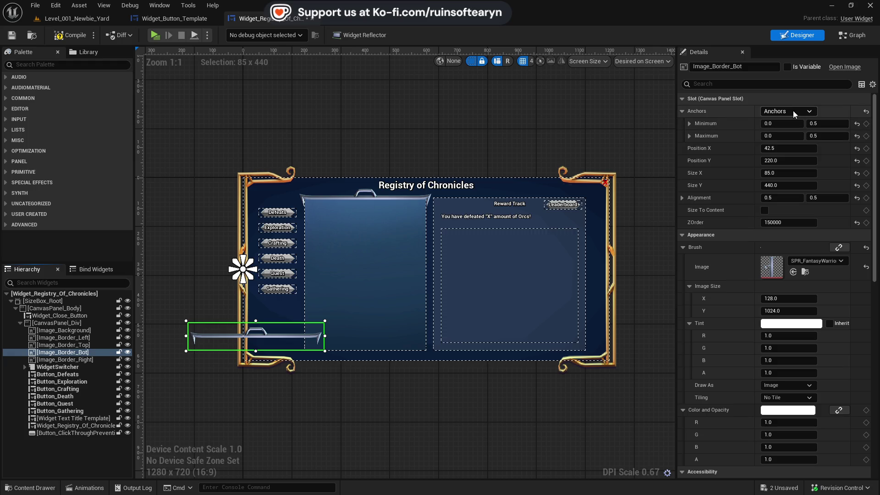
click(782, 84)
Set Image_Border_Bot's Render Transform angle to 270 degrees
click(795, 123)
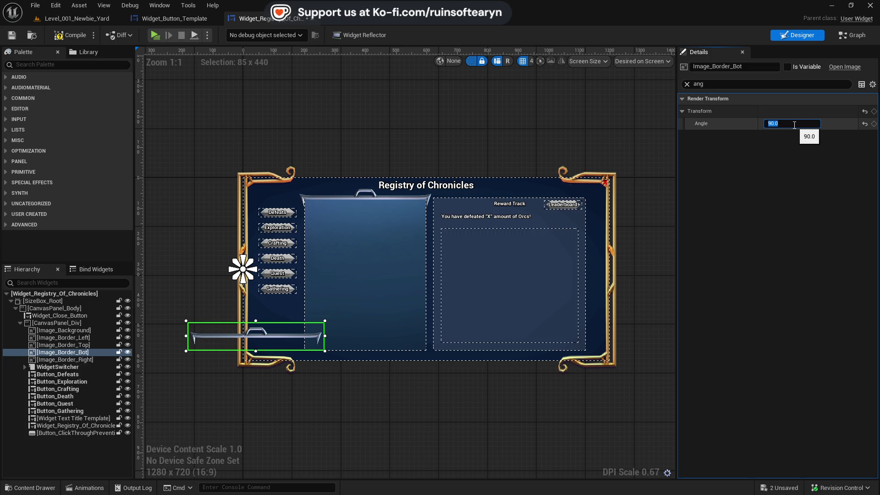
key(Return)
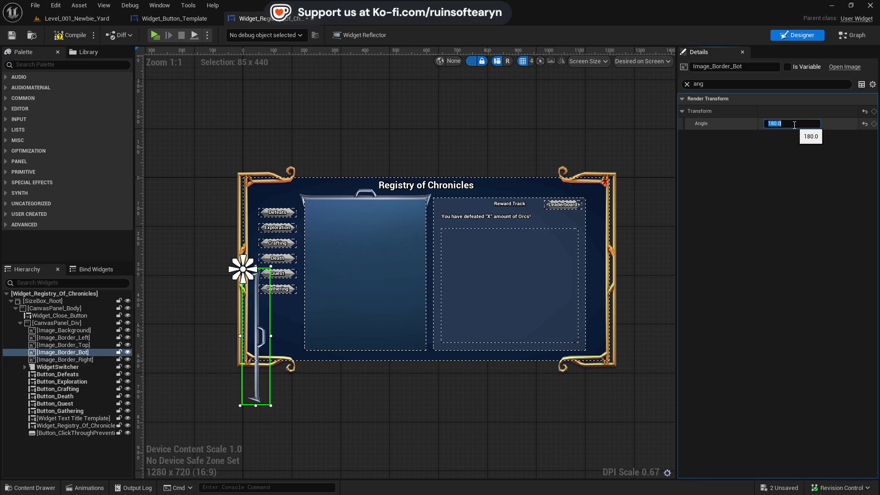
text(70)
key(Return)
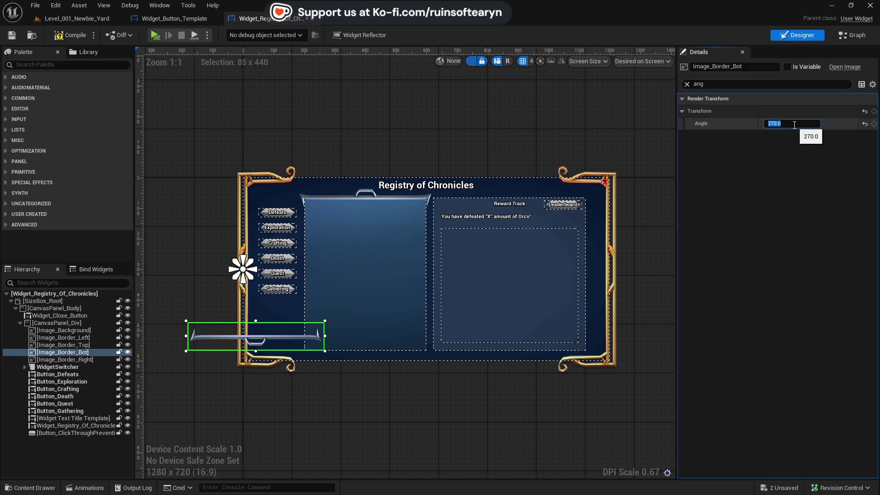
Drag the bottom silver trim under the central panel and nudge it left
right_click(430, 396)
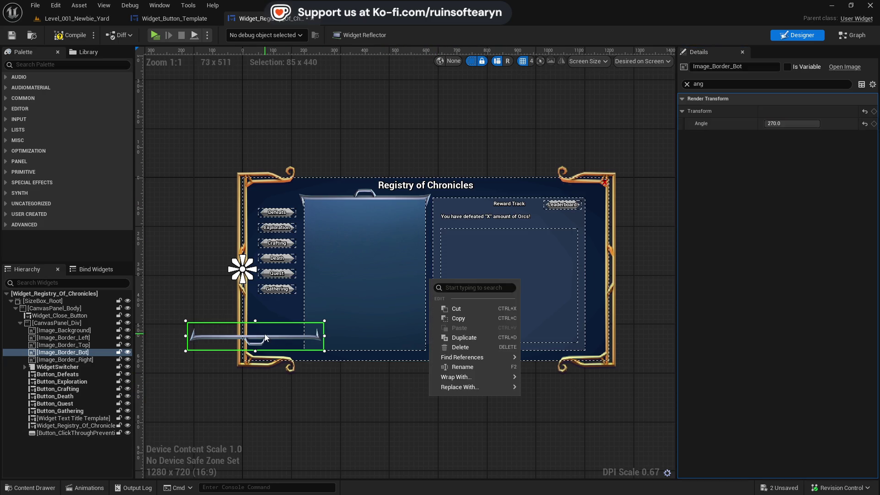
drag(265, 338, 369, 362)
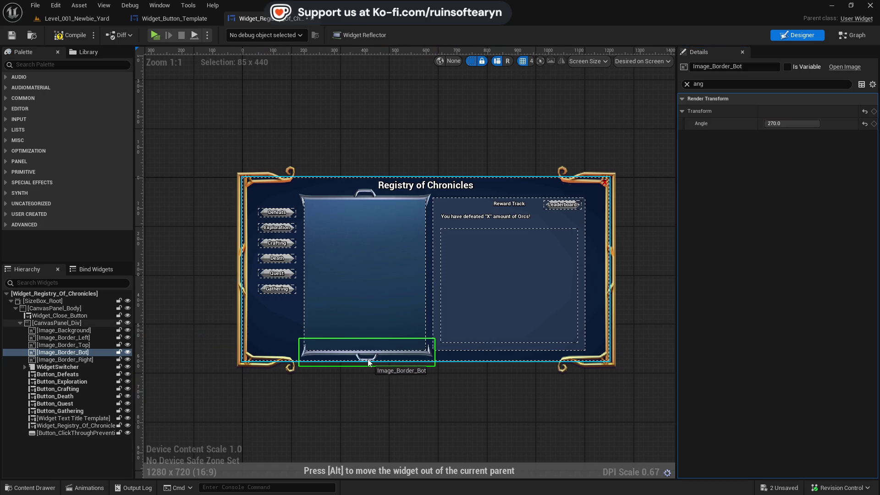
scroll(367, 359, up, 5)
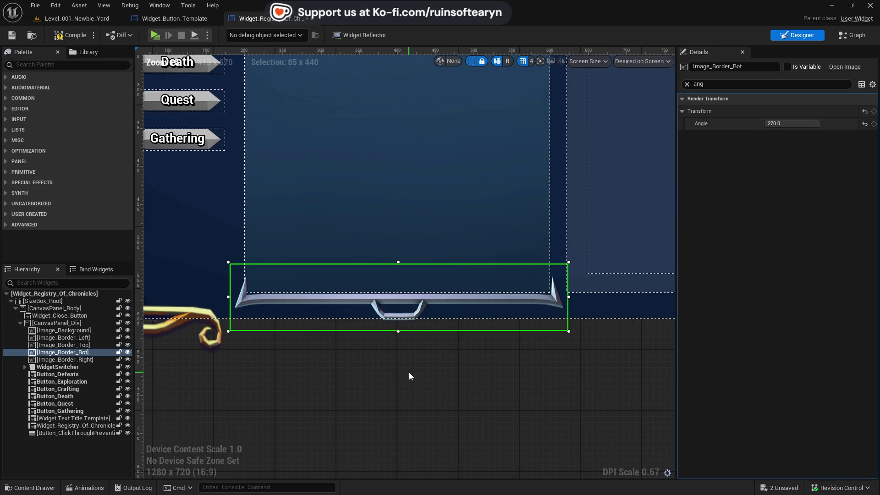
key(Left)
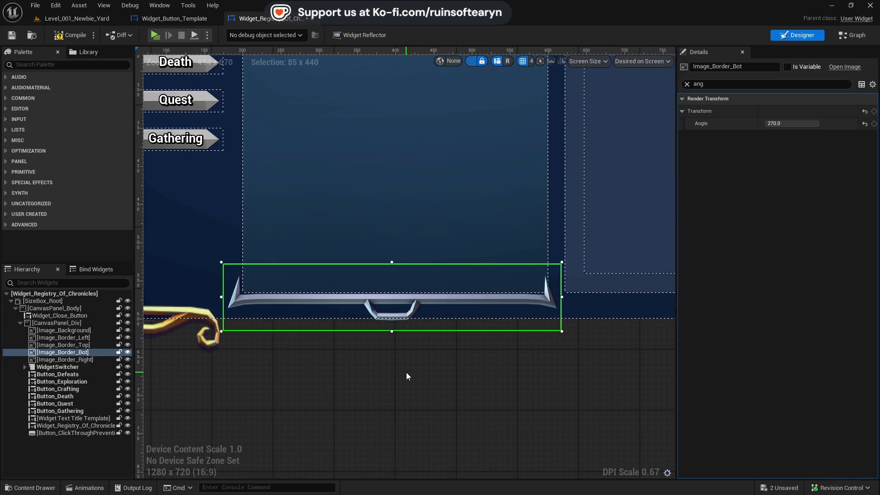
Set grid snapping to 1 and nudge the trim right and up into place
click(532, 61)
click(541, 87)
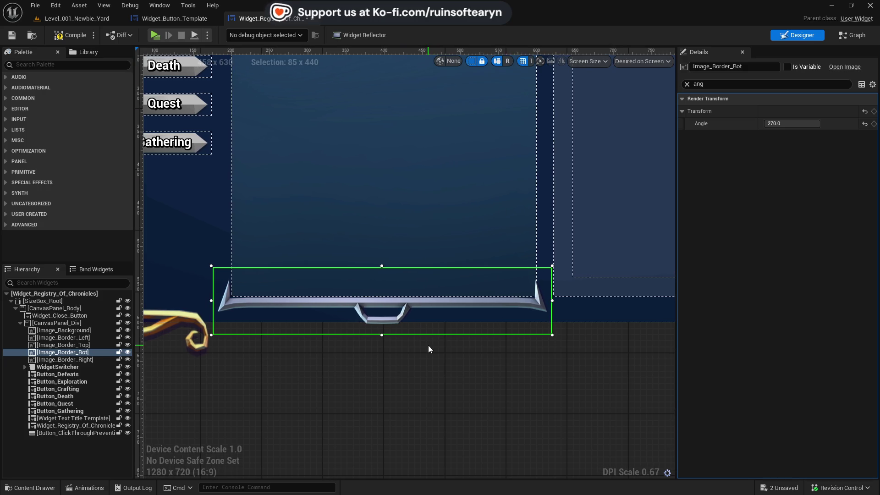
key(Right)
key(Right)
key(Up)
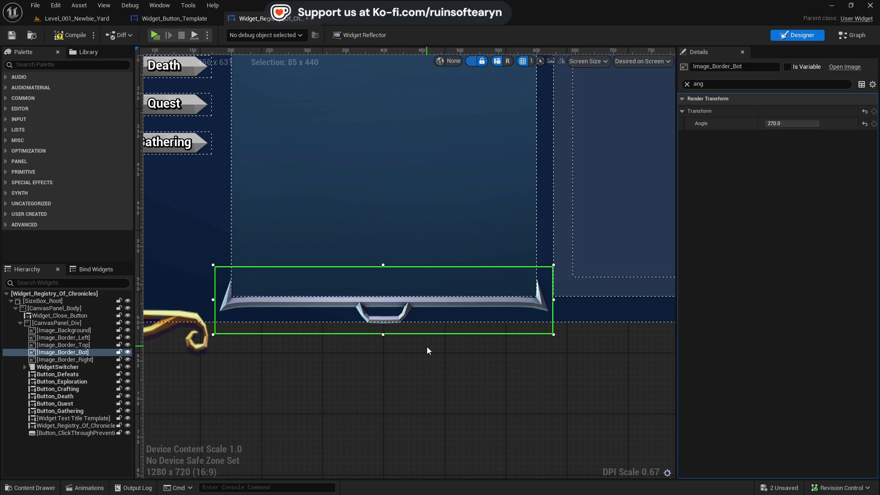
key(Up)
key(Up)
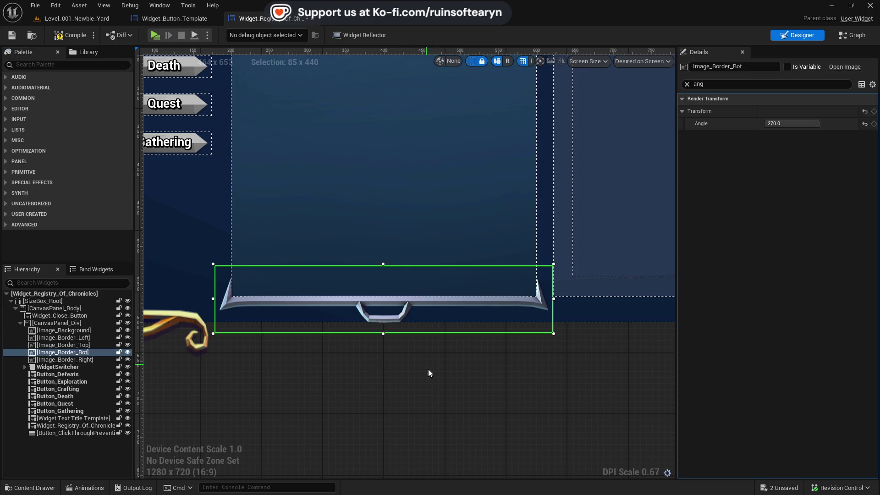
click(436, 387)
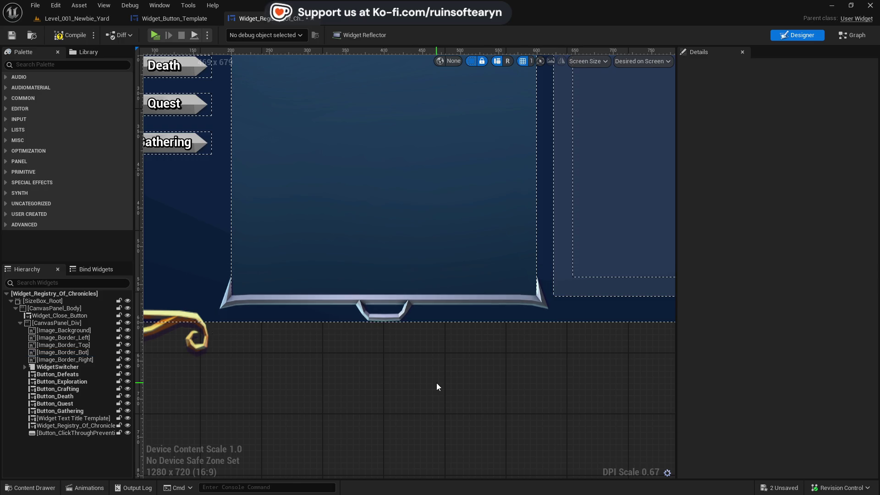
scroll(437, 387, down, 2)
scroll(436, 392, down, 2)
drag(452, 387, 433, 397)
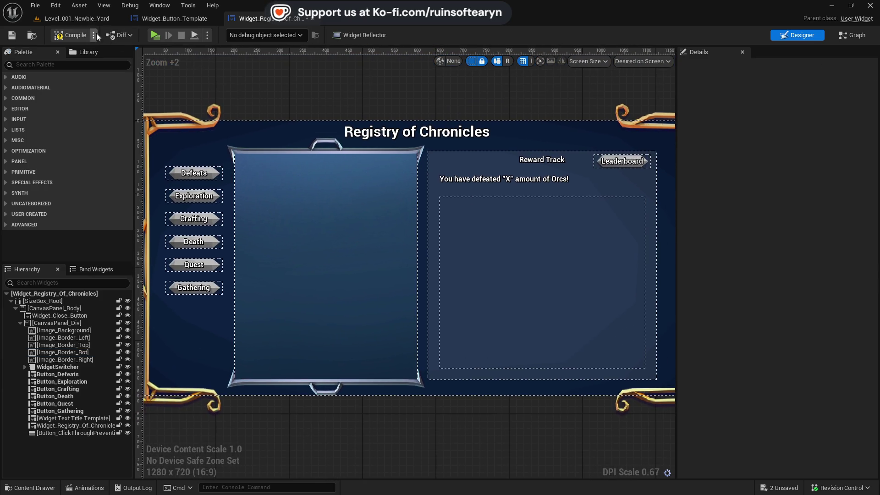
Compile the Registry of Chronicles widget, then recompile it with F7
click(13, 39)
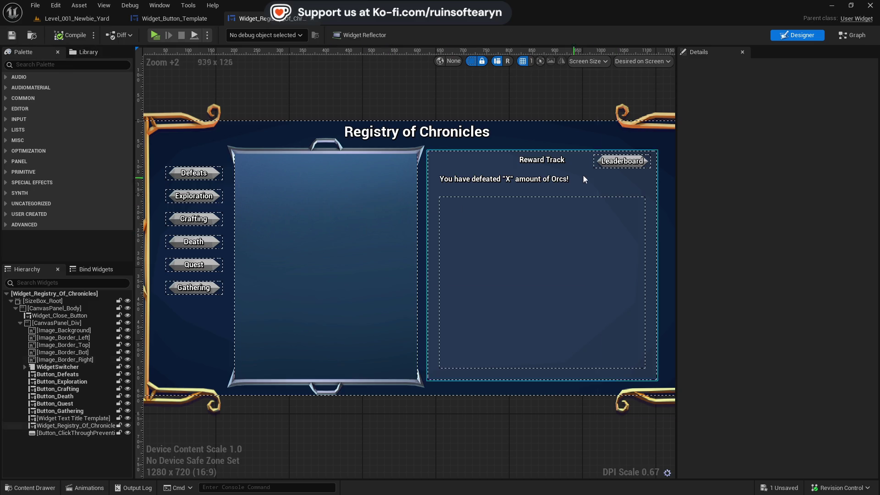
drag(515, 411, 461, 420)
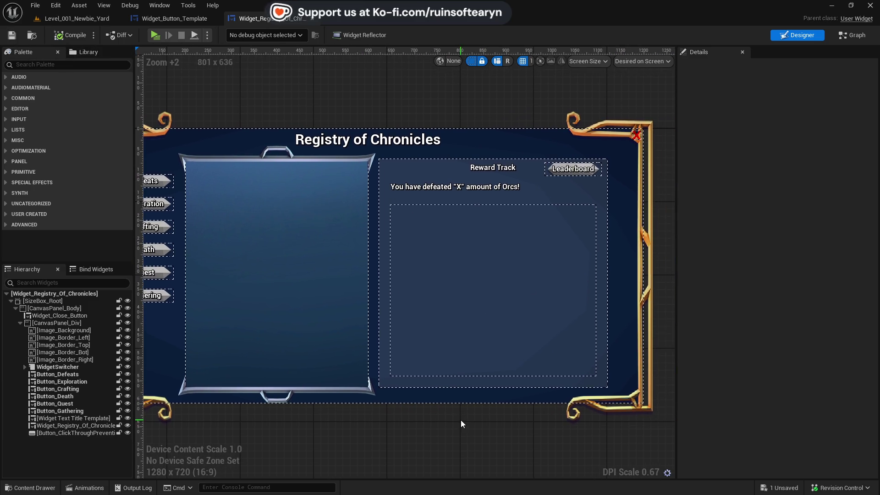
scroll(460, 419, down, 3)
scroll(461, 420, up, 2)
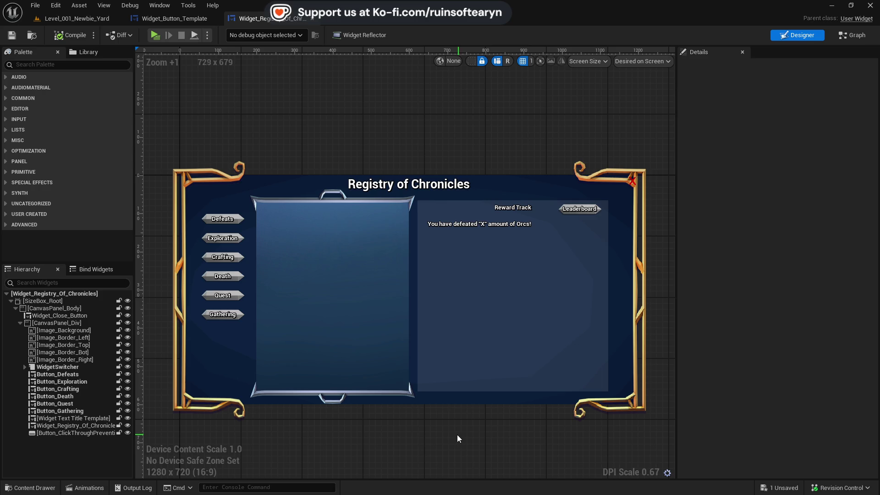
key(F7)
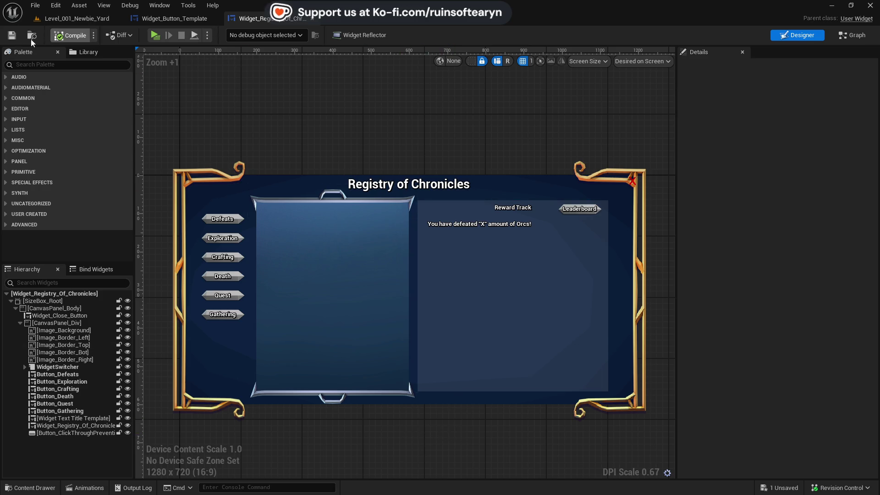
Play Level_001_Newbie_Yard, open the Registry of Chronicles in game, then close the preview
click(73, 19)
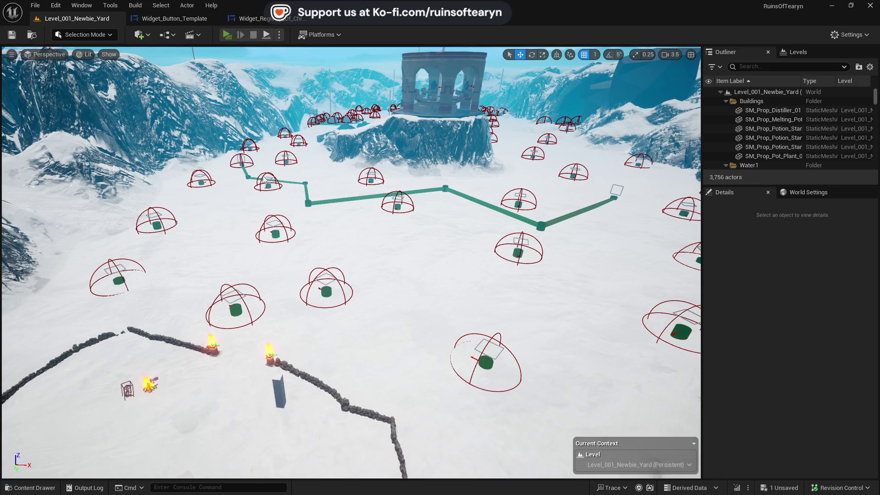
key(alt+p)
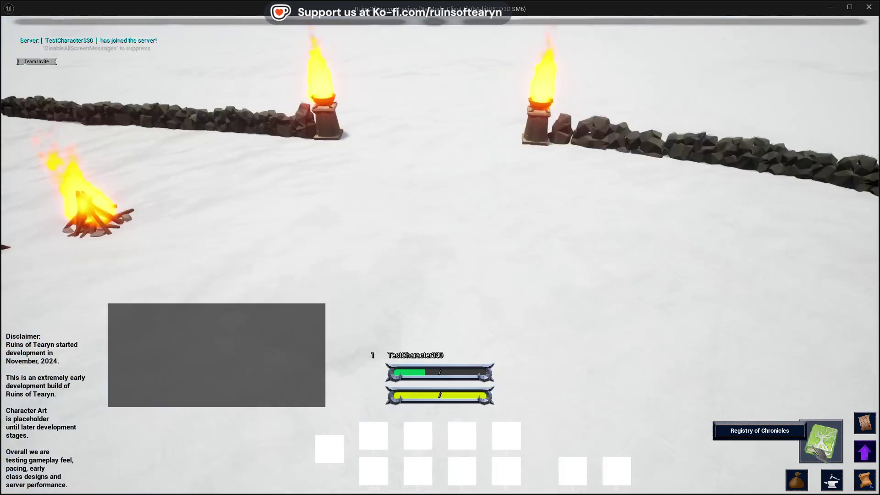
click(821, 440)
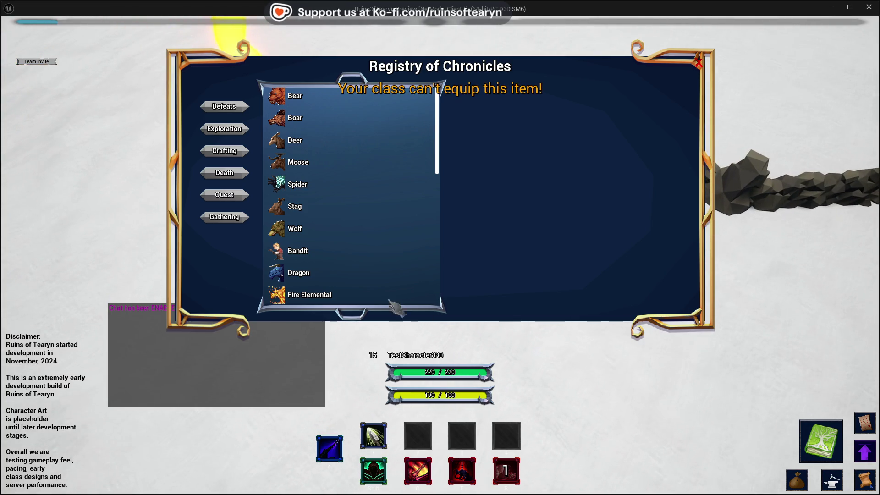
click(874, 10)
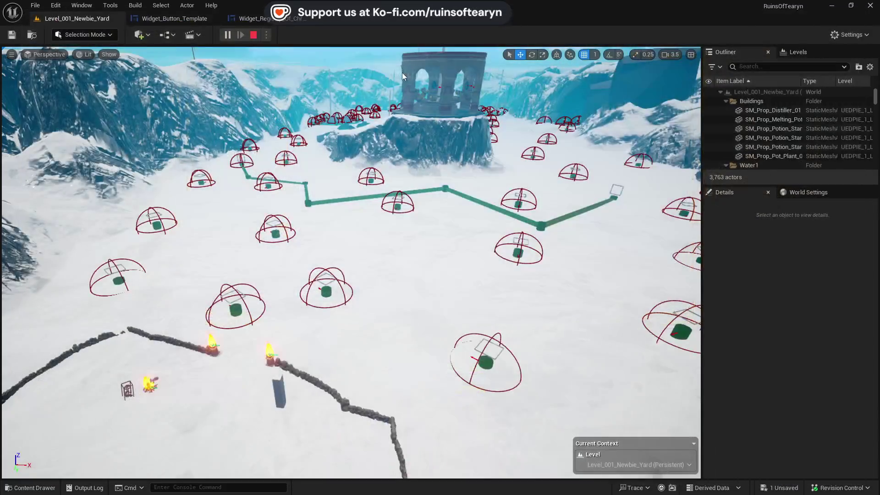
click(35, 487)
Open the Widget_Root blueprint from the V3RD_Widget_Root folder
mouse_move(204, 433)
mouse_down()
mouse_move(202, 459)
mouse_move(202, 450)
mouse_up()
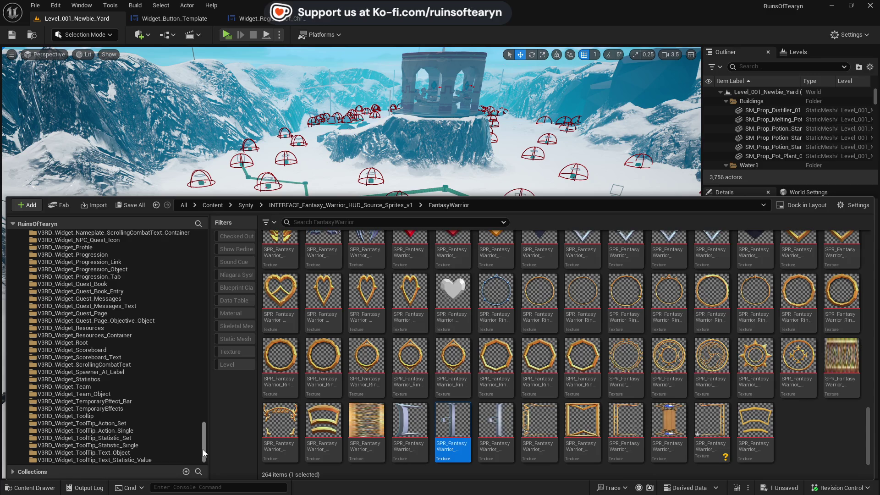
click(115, 342)
double_click(360, 254)
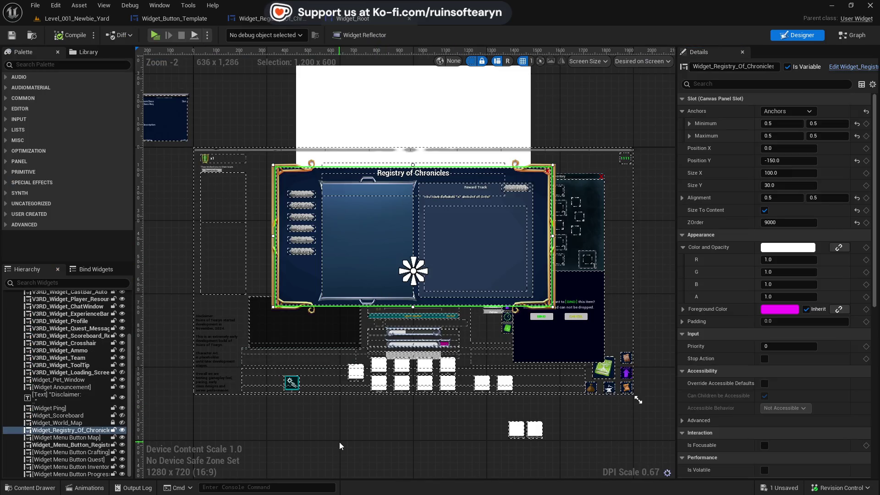
Set the Registry widget's Position Y to 0 in Widget_Root and return to the level
drag(294, 457, 312, 447)
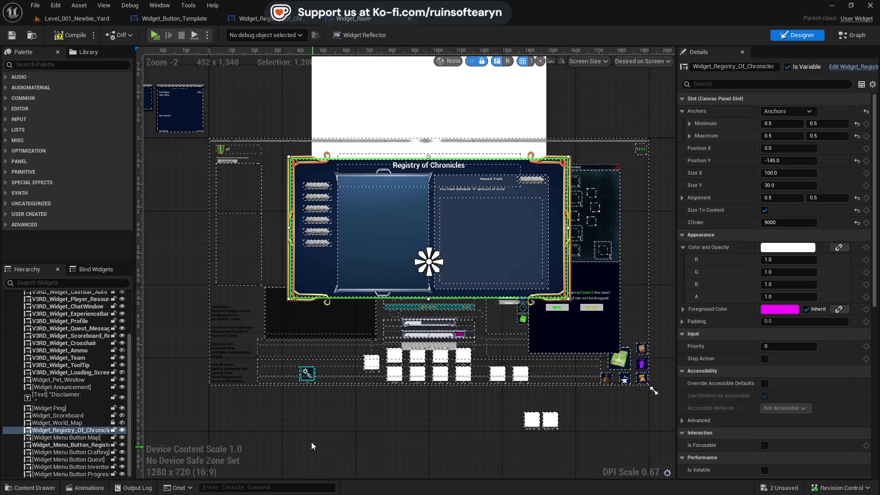
key(ctrl+z)
click(809, 161)
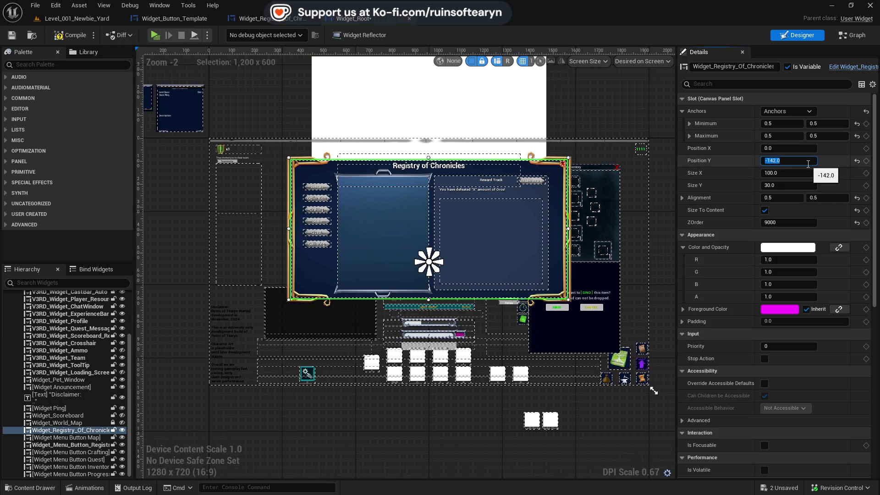
text(0)
key(Return)
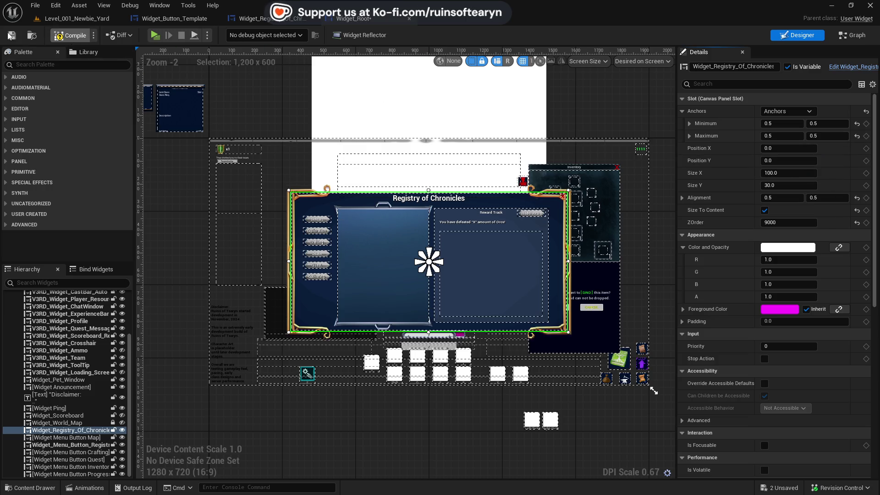
click(409, 19)
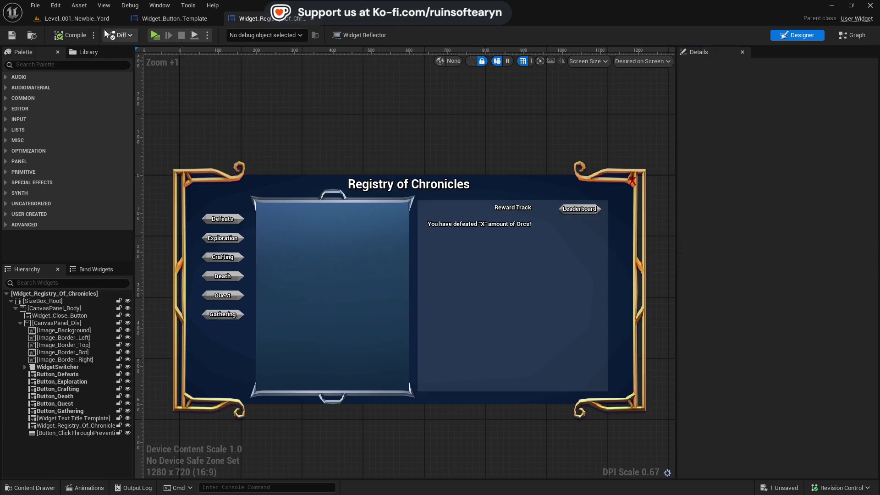
click(101, 19)
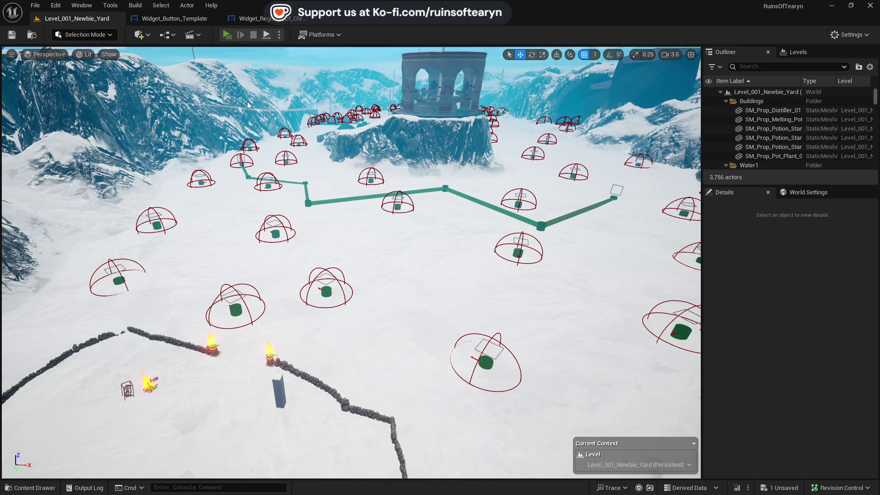
Play-test the recentred Registry window, then return to the Widget_Registry designer
key(alt+p)
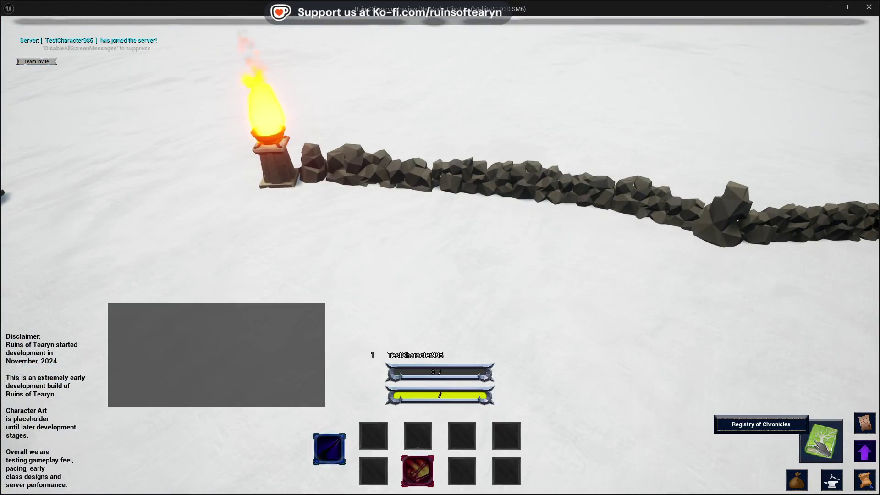
click(821, 441)
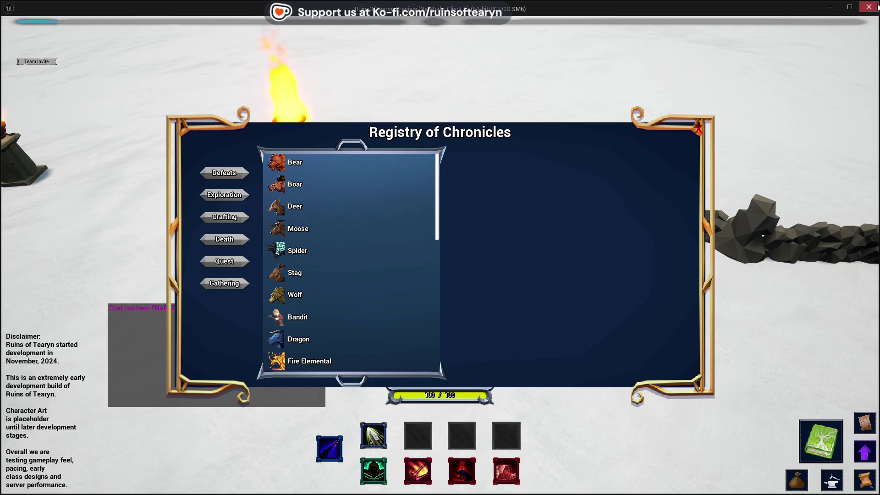
key(Escape)
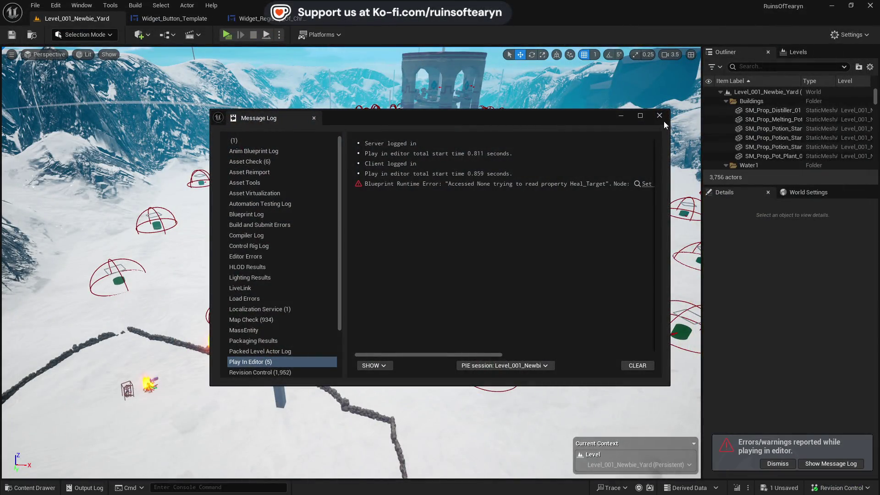
click(255, 4)
click(256, 18)
Resize Image_Border_Left to about 238 × 660 so it spans the panel top to bottom
click(192, 188)
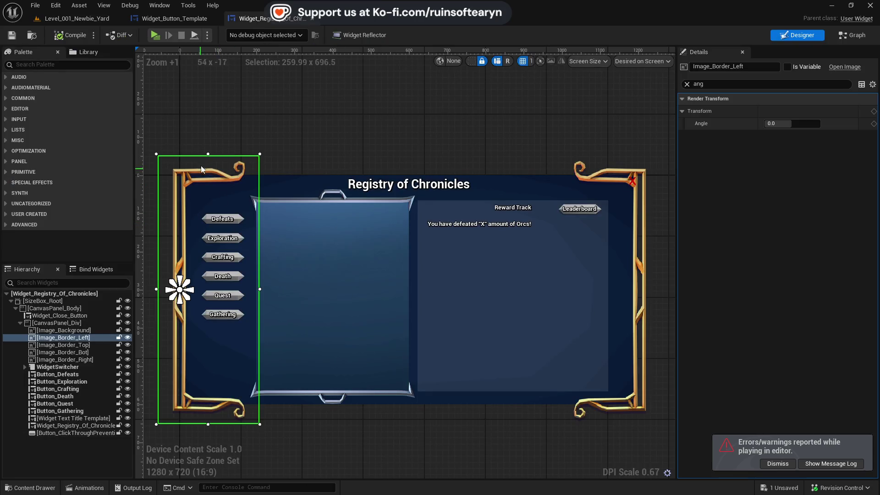
click(687, 83)
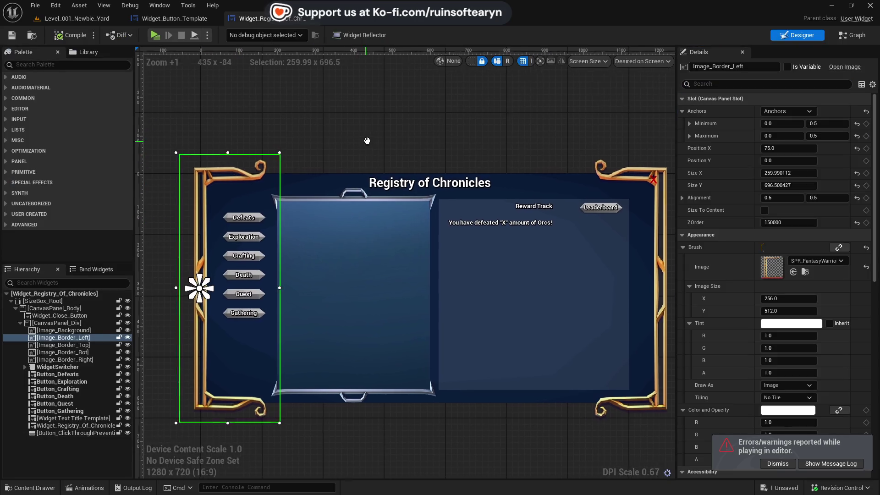
drag(180, 151, 187, 159)
scroll(187, 159, up, 10)
scroll(192, 144, up, 3)
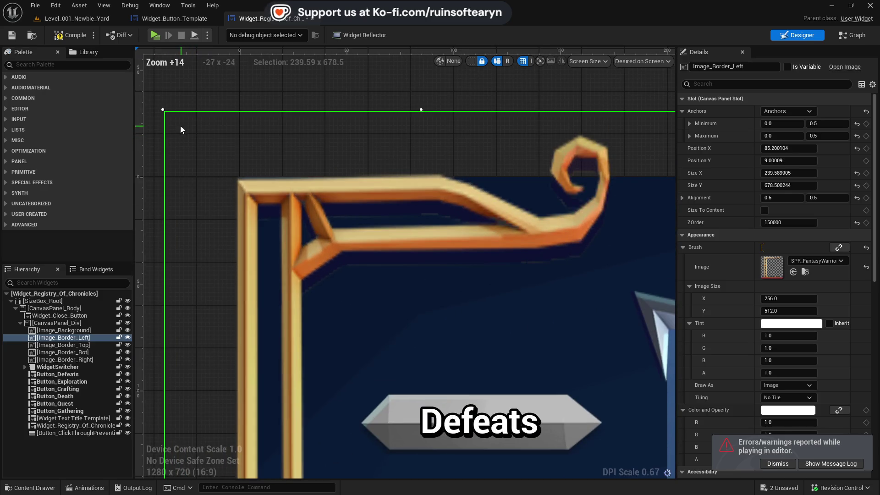
mouse_move(163, 109)
mouse_down()
mouse_move(373, 147)
mouse_move(330, 426)
mouse_move(338, 189)
mouse_move(408, 203)
mouse_move(384, 216)
mouse_move(449, 310)
mouse_move(518, 349)
mouse_up()
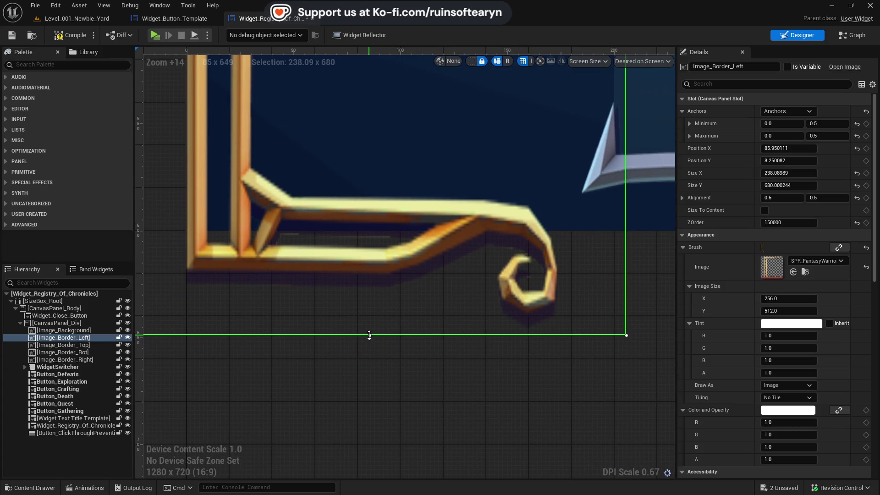
mouse_move(370, 335)
mouse_down()
mouse_move(374, 252)
mouse_move(384, 293)
mouse_up()
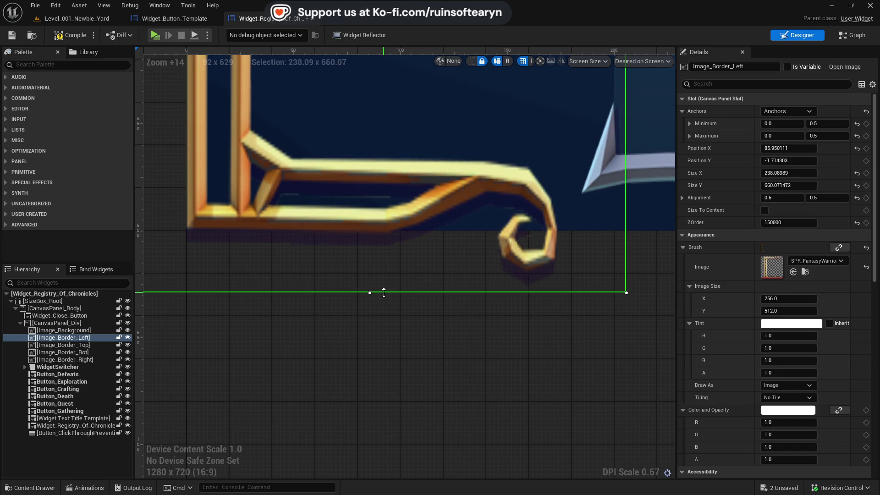
scroll(464, 320, down, 8)
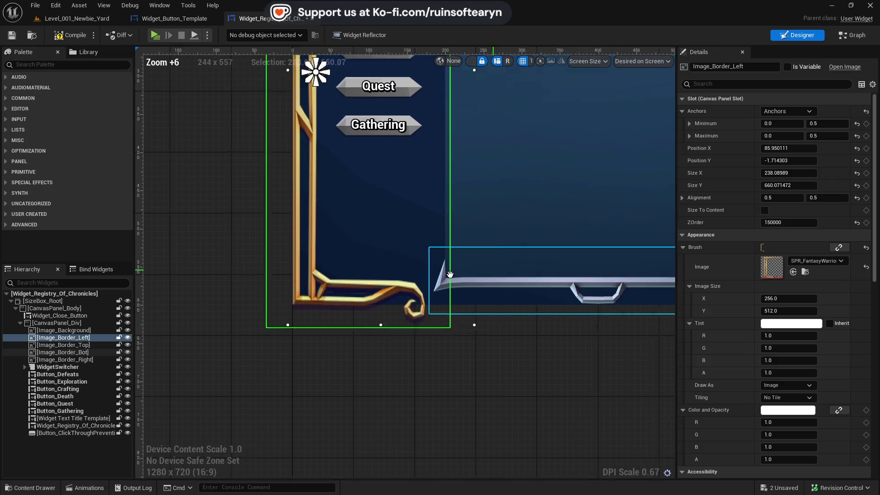
Trim Image_Border_Right to about 236 × 659 to match the left pillar
click(349, 312)
scroll(457, 332, up, 7)
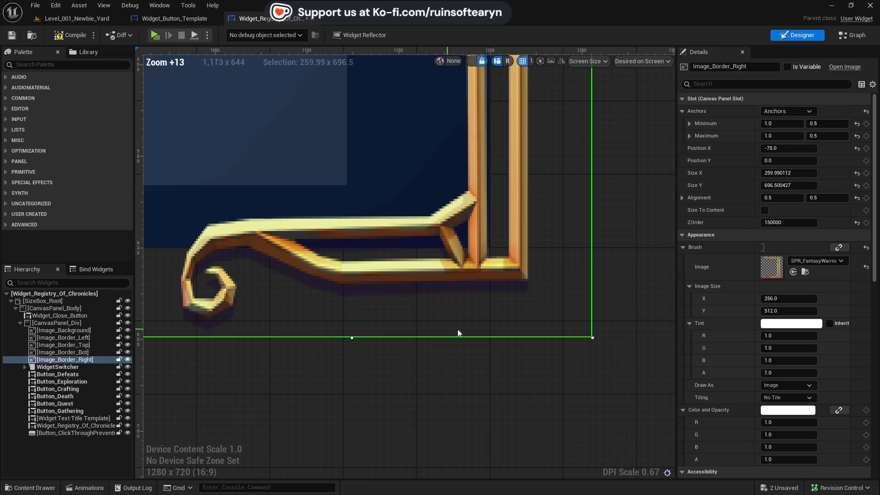
mouse_move(592, 338)
mouse_down()
mouse_move(527, 350)
mouse_move(546, 243)
mouse_move(527, 299)
mouse_move(547, 302)
mouse_up()
scroll(548, 303, down, 9)
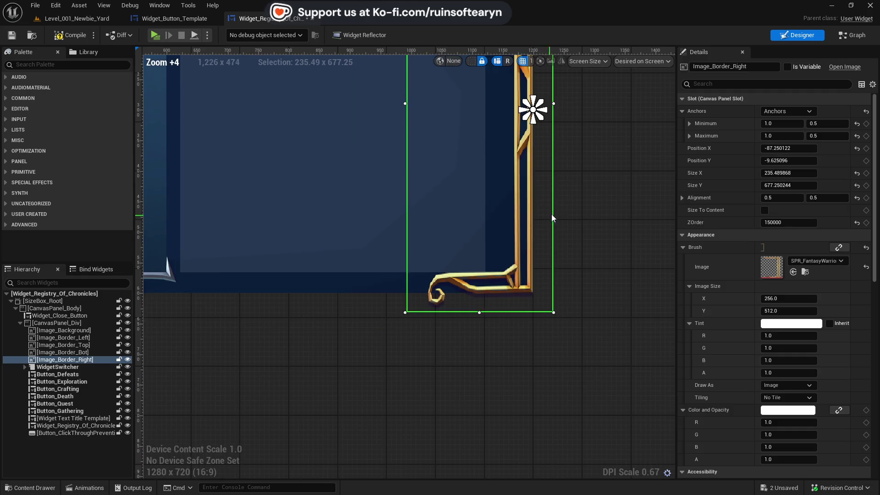
scroll(566, 174, up, 10)
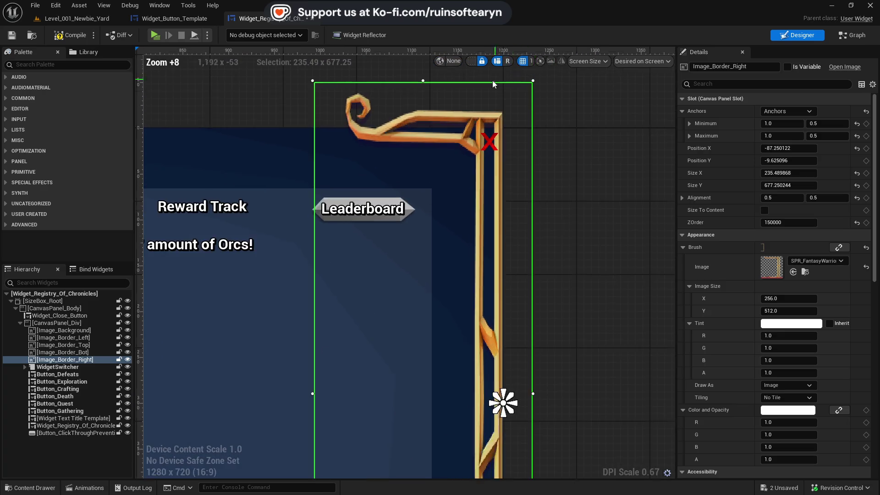
right_click(603, 157)
scroll(627, 110, down, 4)
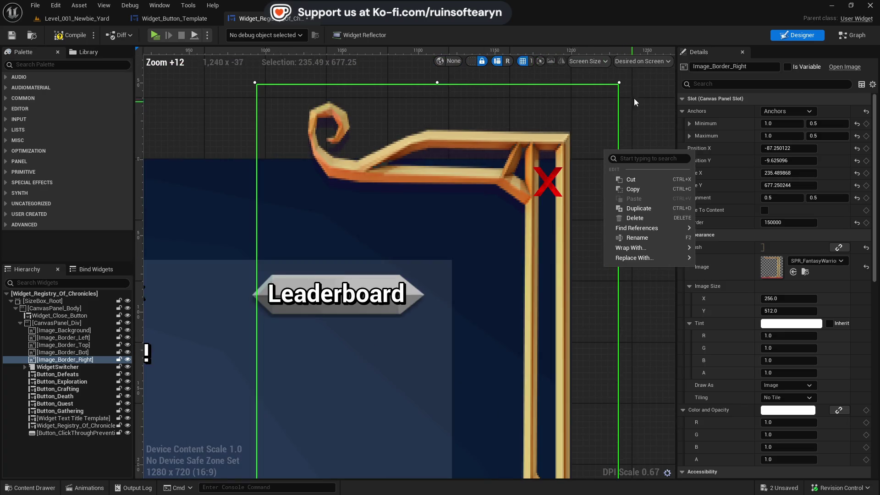
click(623, 81)
drag(619, 81, 621, 109)
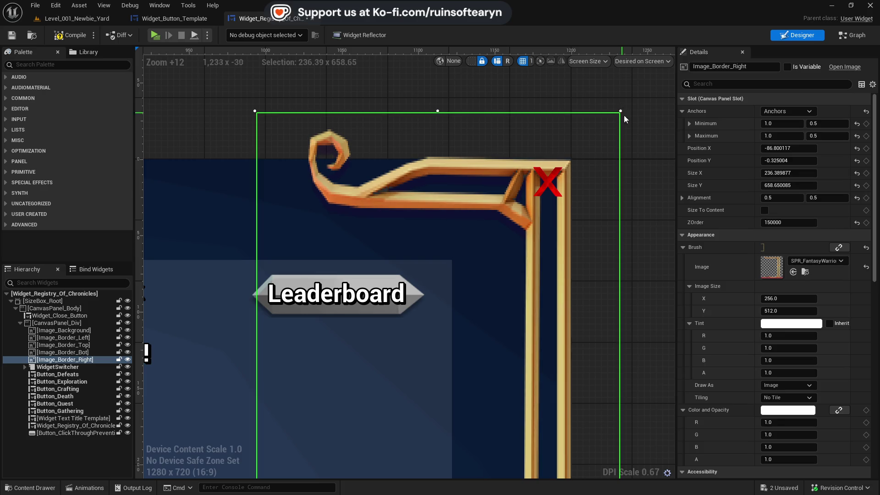
click(548, 182)
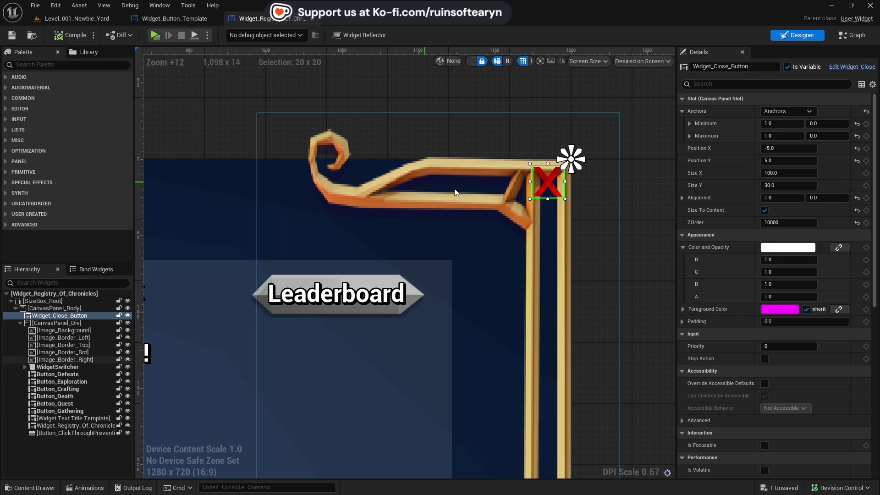
Move the red close X into the right border's corner and save
mouse_move(555, 187)
mouse_down()
mouse_move(547, 233)
mouse_move(534, 232)
mouse_move(556, 193)
mouse_move(501, 243)
mouse_up()
click(599, 223)
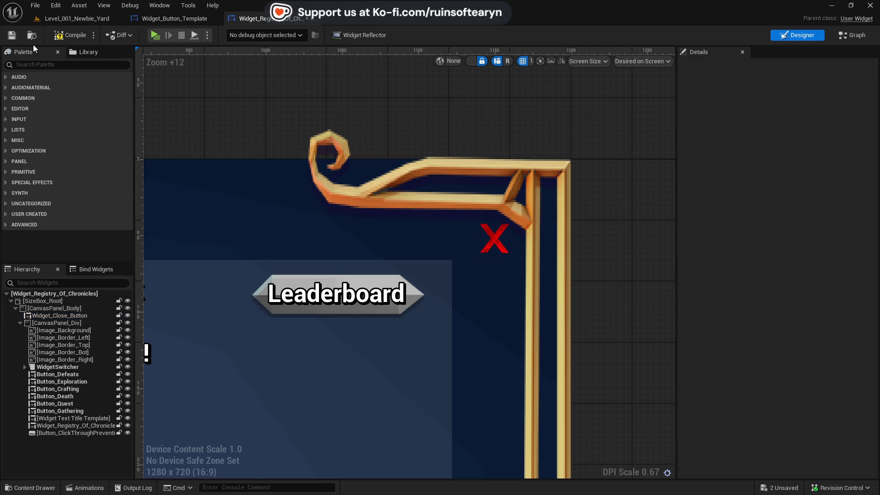
click(11, 35)
Nudge Image_Border_Bot up to Position Y 257
scroll(370, 201, down, 14)
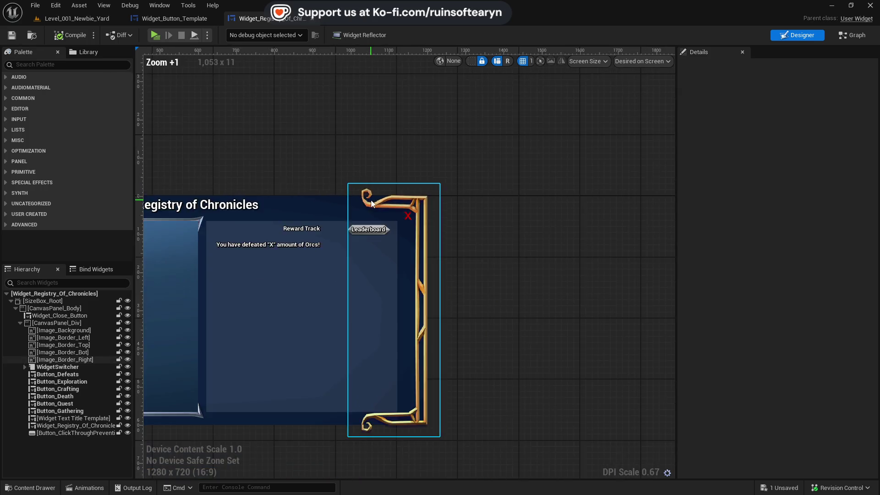
scroll(328, 185, up, 3)
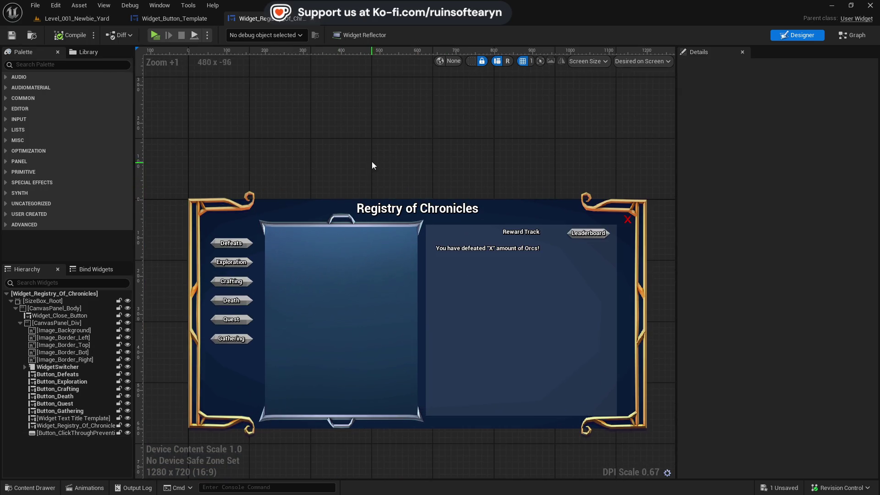
scroll(397, 294, up, 2)
click(363, 385)
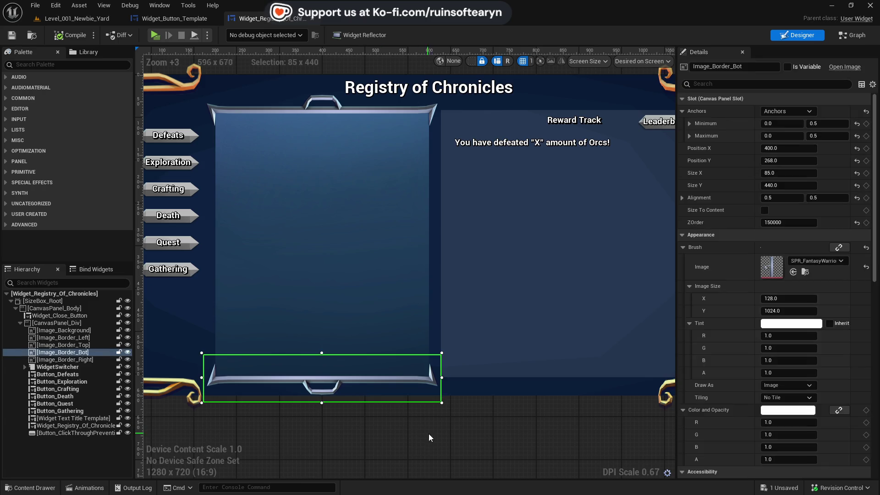
key(Up)
key(Up)
key(Up)
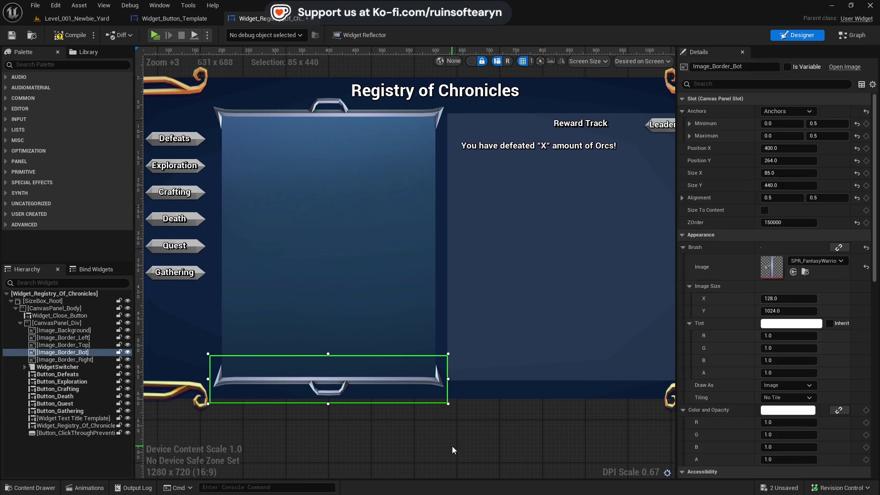
key(Up)
key(Up)
key(Up)
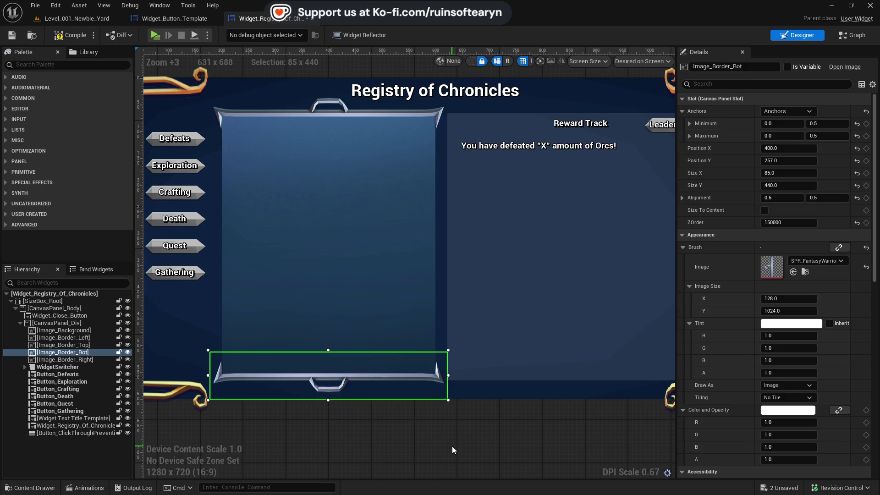
Save the Registry of Chronicles widget
click(506, 441)
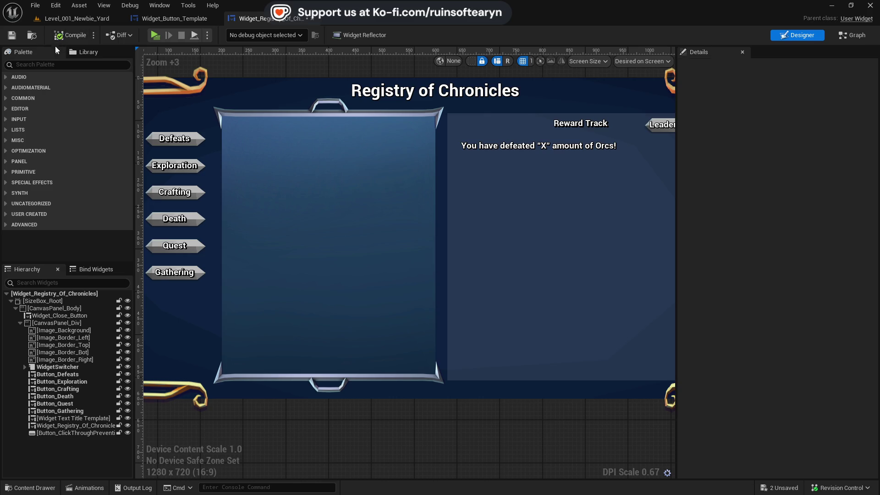
click(15, 39)
drag(526, 428, 398, 433)
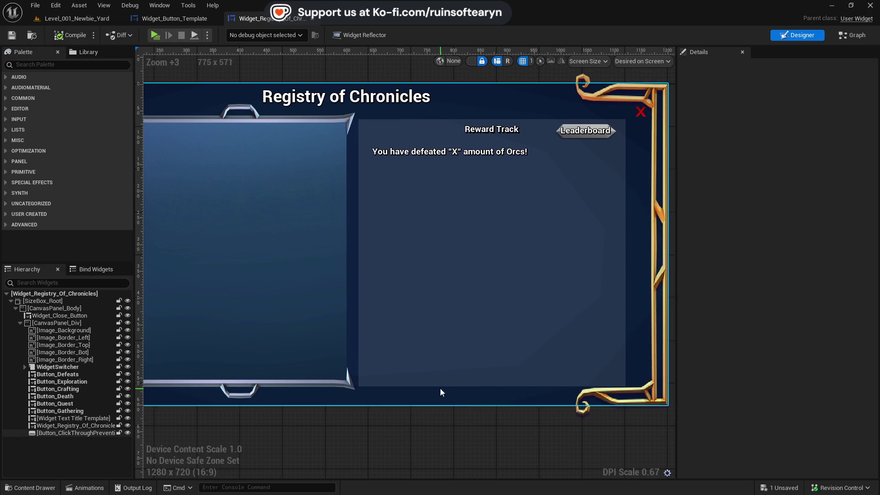
Select the embedded Widget_Registry_Of_Chronicles_Rewards and open it with Edit Widget
click(475, 312)
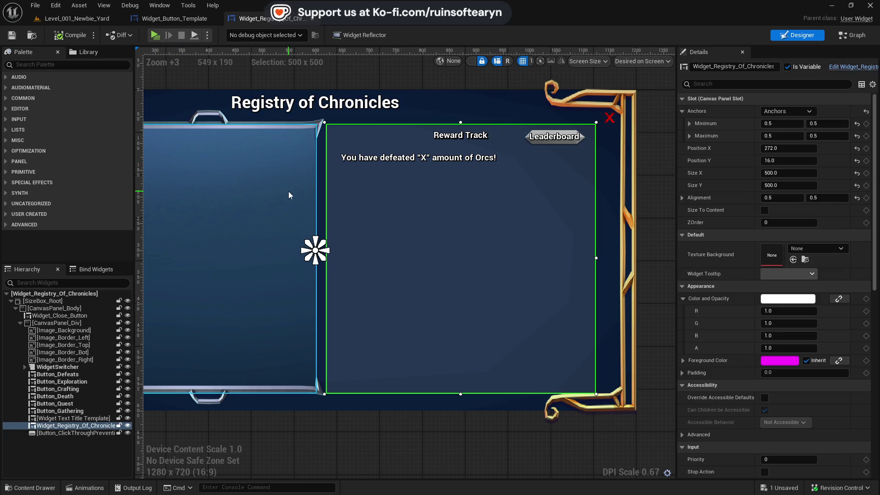
click(428, 163)
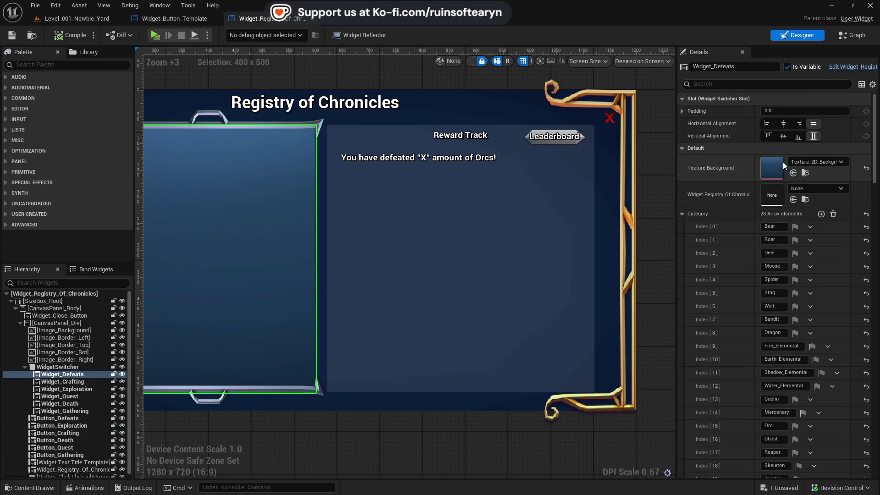
click(805, 173)
click(506, 214)
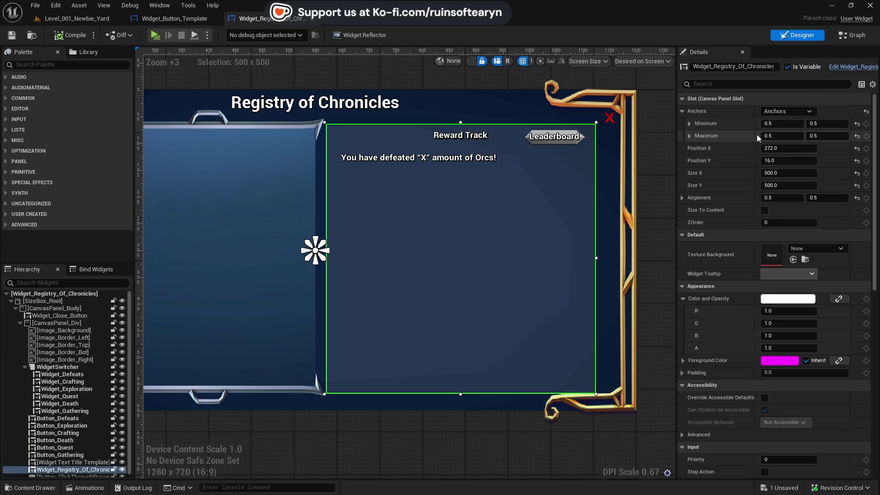
click(848, 67)
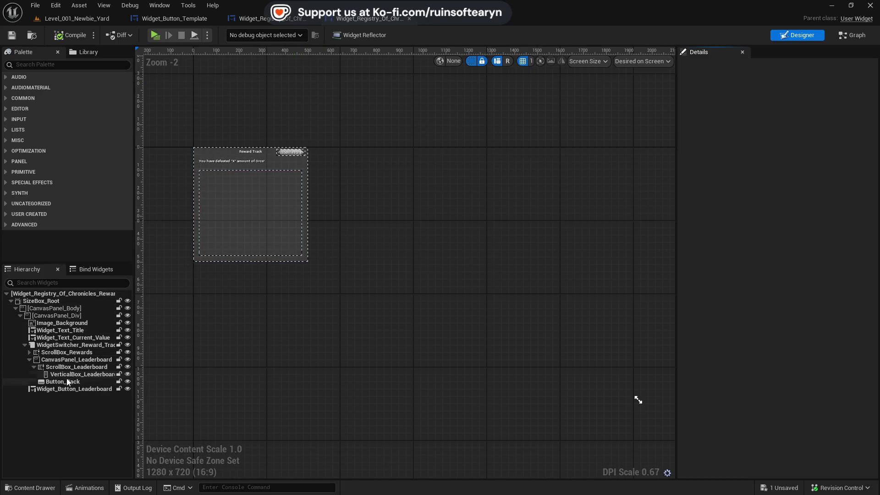
Select Image_Background and assign it the dark teal background texture
double_click(98, 324)
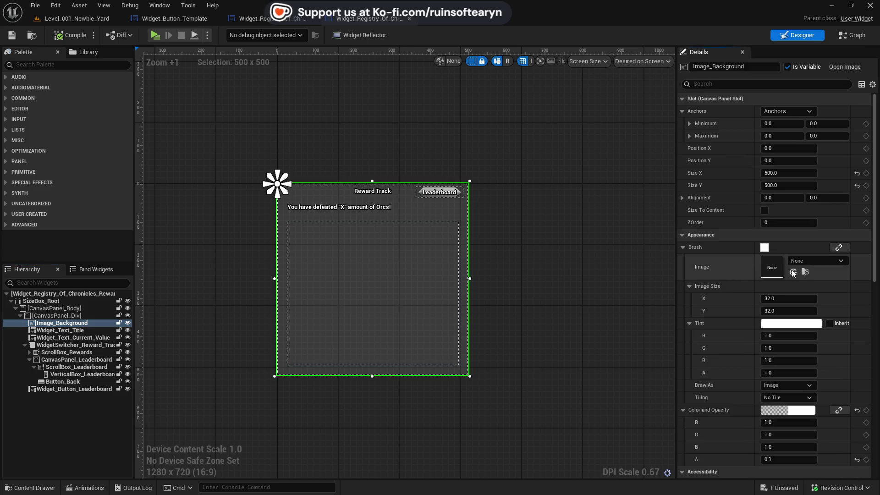
click(793, 273)
click(806, 272)
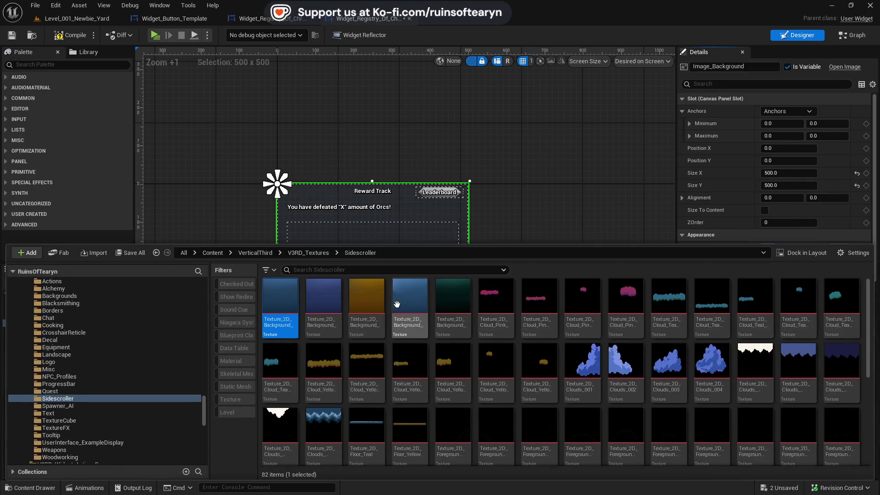
click(712, 217)
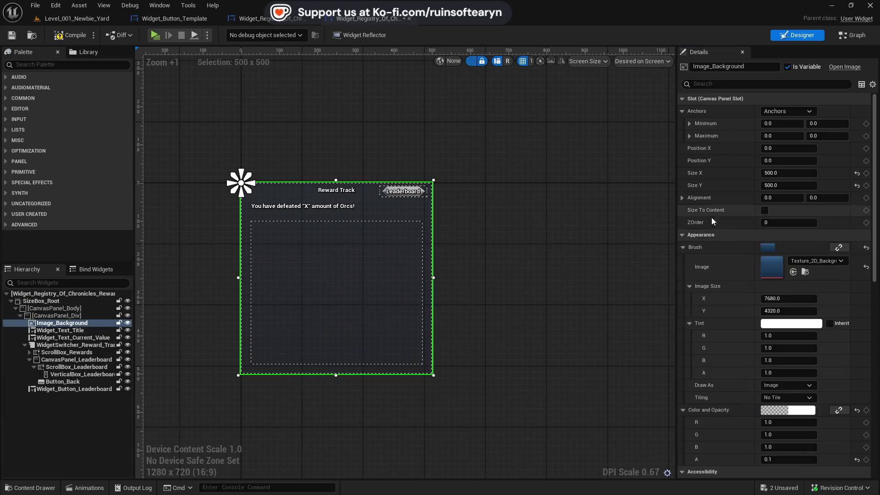
click(793, 273)
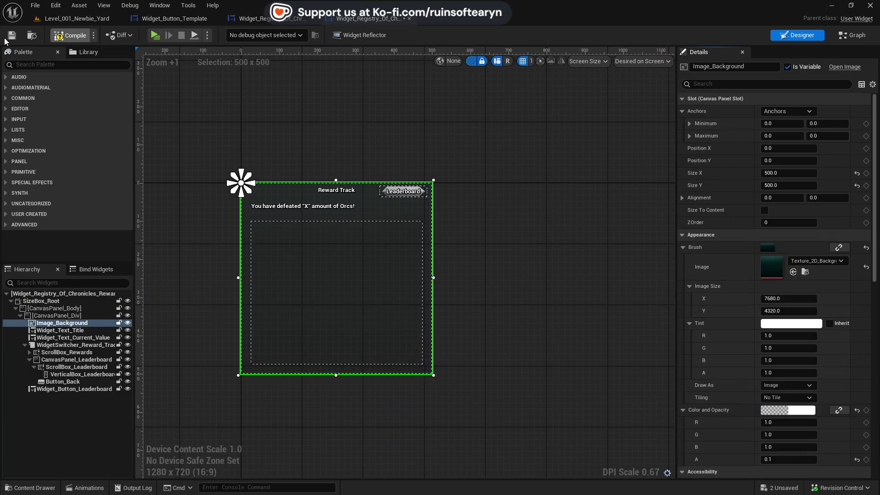
click(164, 22)
click(246, 22)
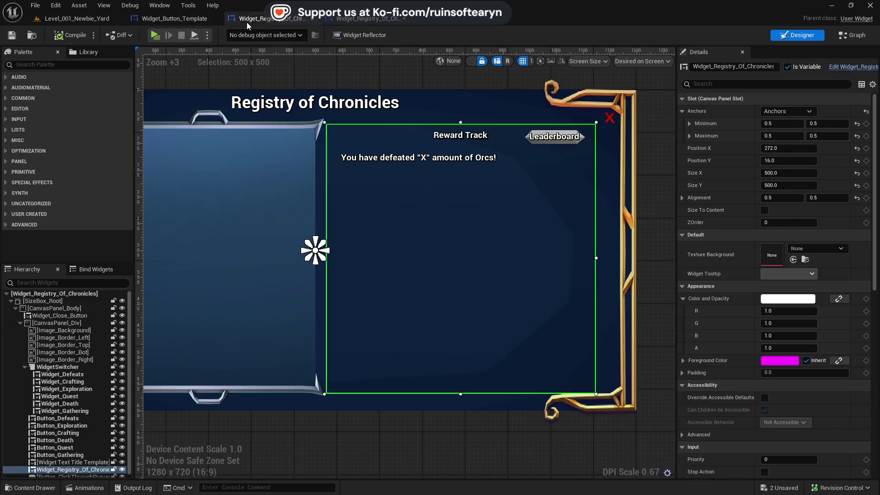
click(379, 22)
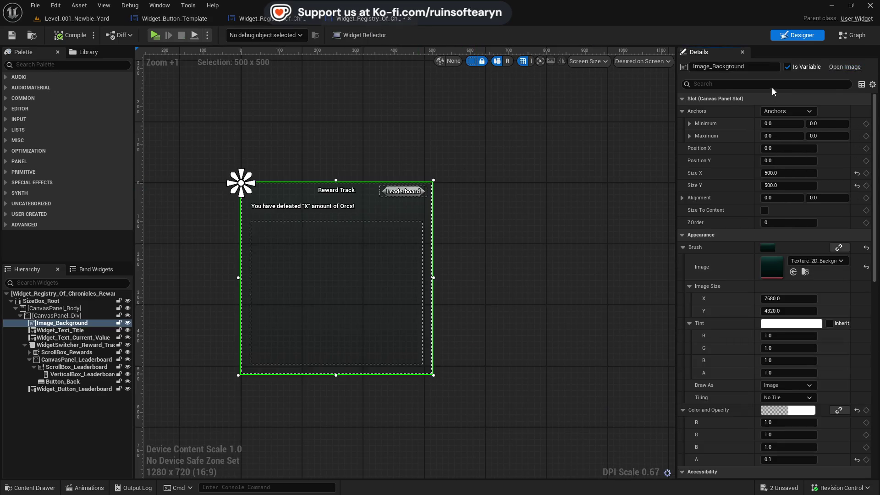
Set Image_Background's Color and Opacity alpha to 0.5 for a see-through background
text(opa)
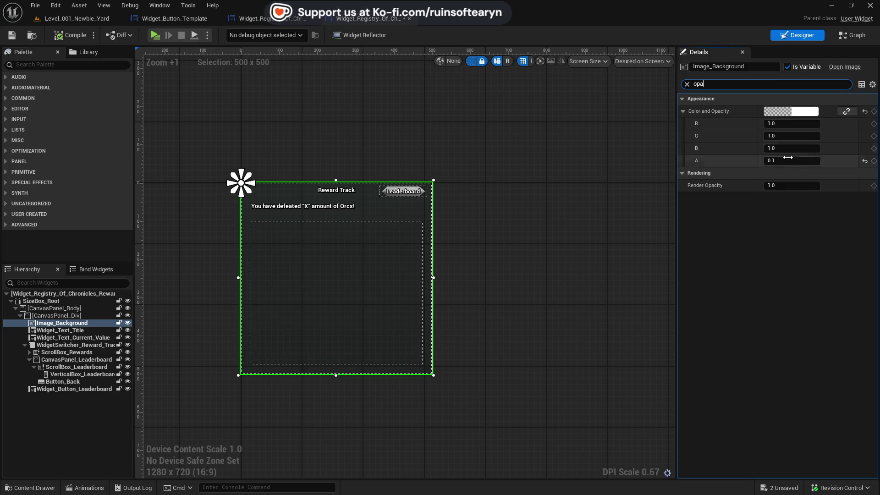
key(ctrl+z)
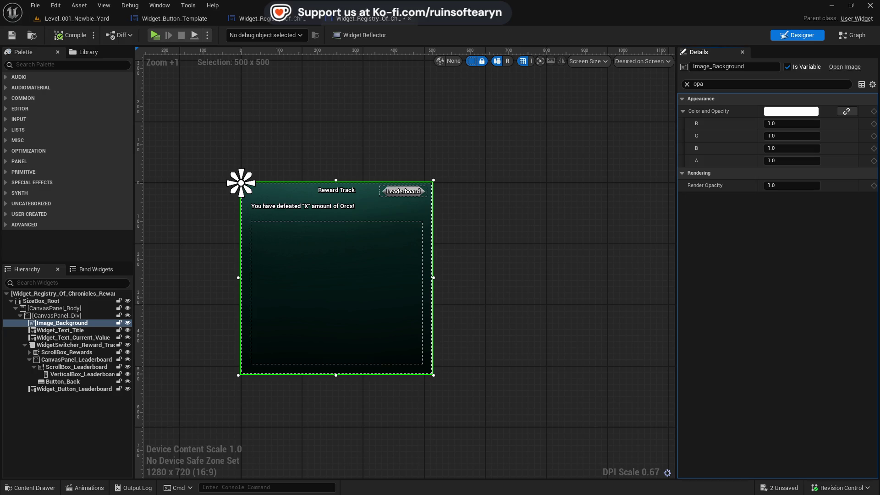
click(275, 18)
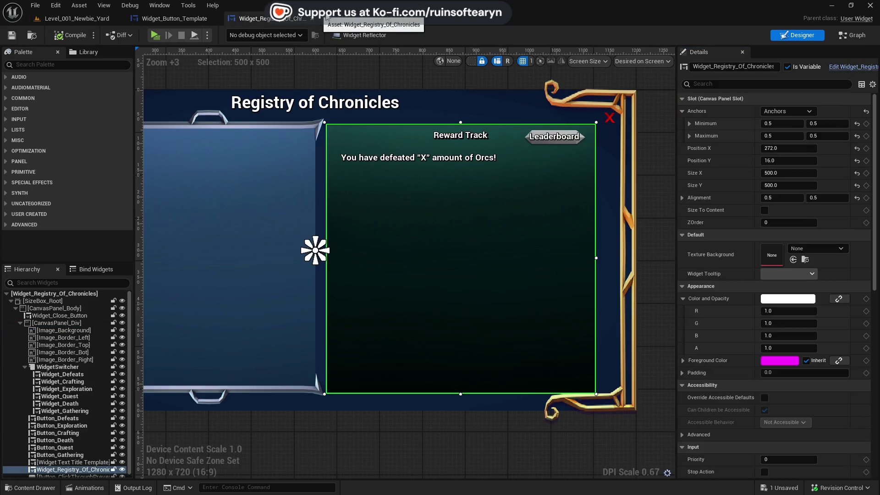
click(369, 19)
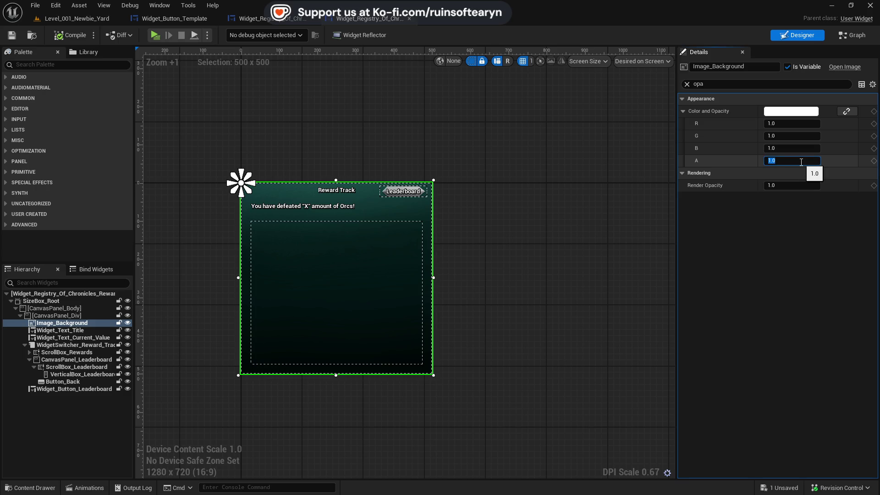
text(0.5)
key(Return)
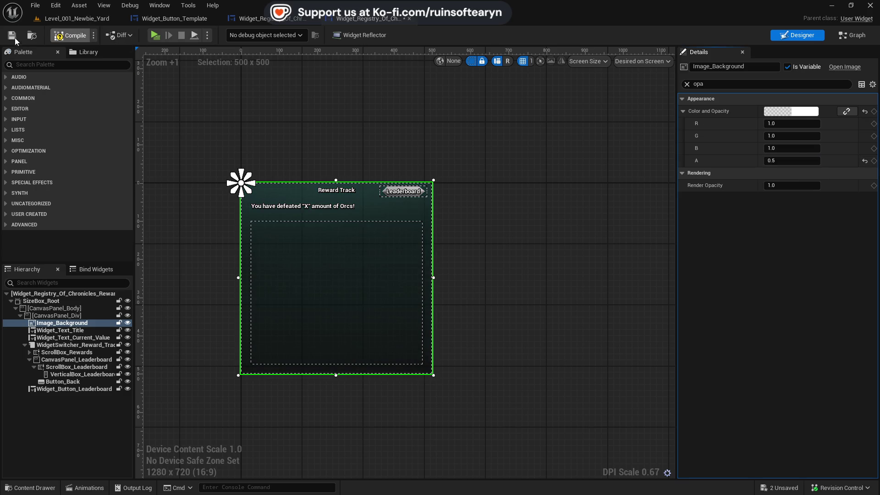
click(78, 19)
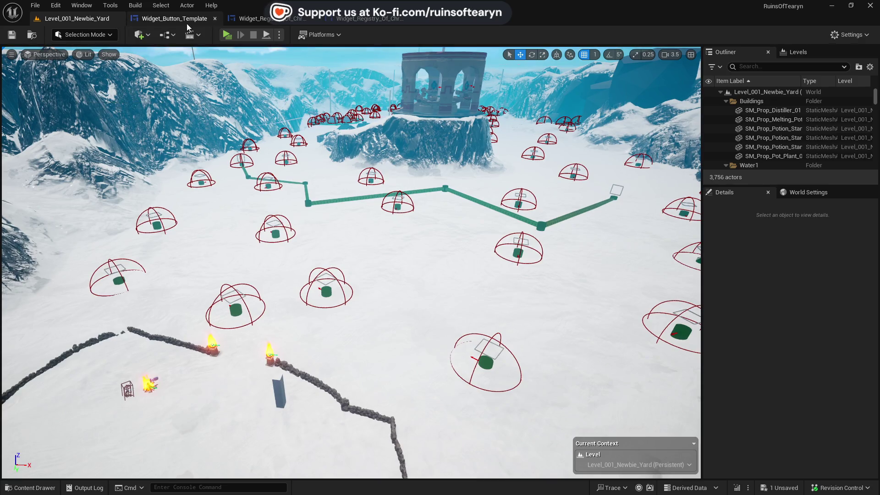
Return to the Registry of Chronicles widget and clear the current widget selection
click(269, 20)
click(664, 163)
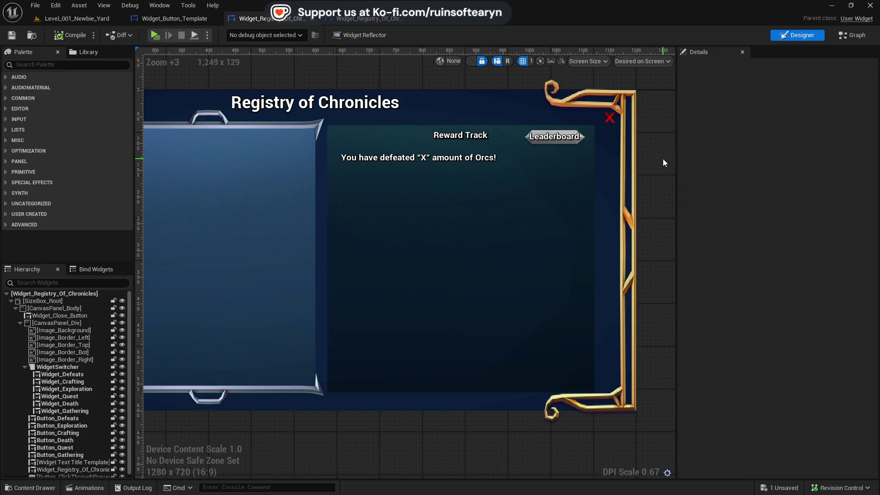
scroll(599, 225, down, 2)
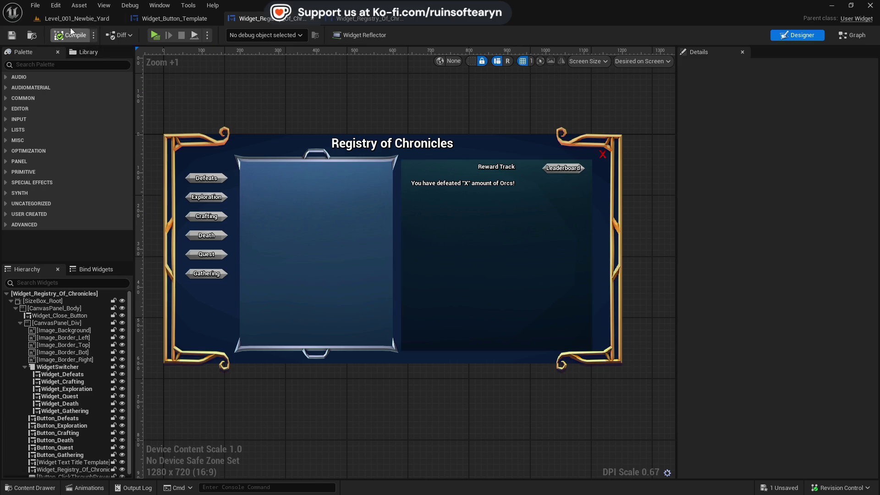
From the level tab, save all changed assets and launch a play preview
click(84, 19)
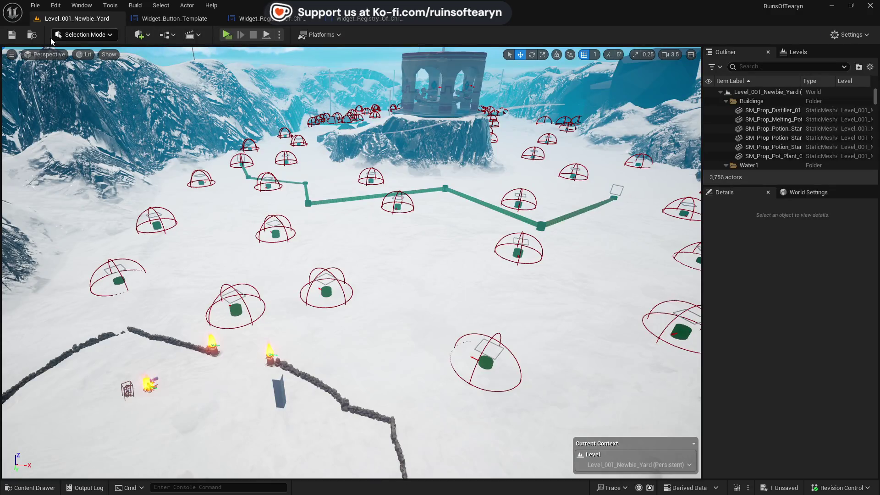
key(ctrl+space)
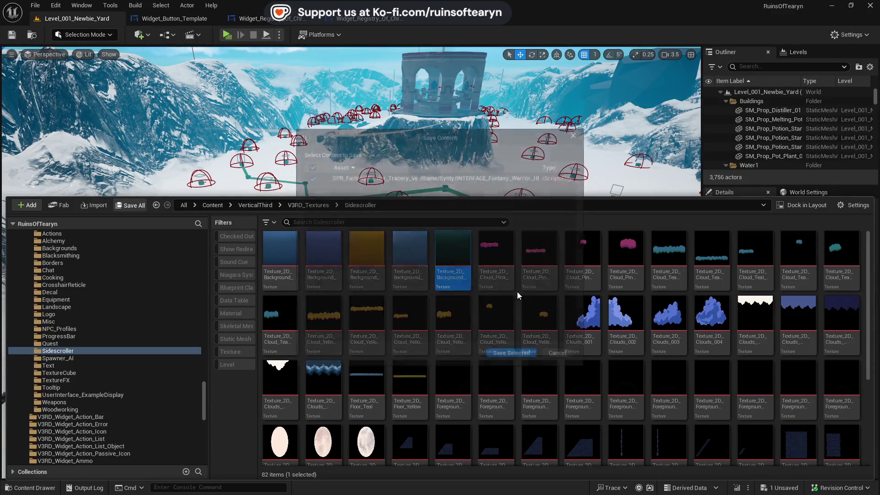
key(ctrl+shift+s)
click(514, 355)
key(ctrl+space)
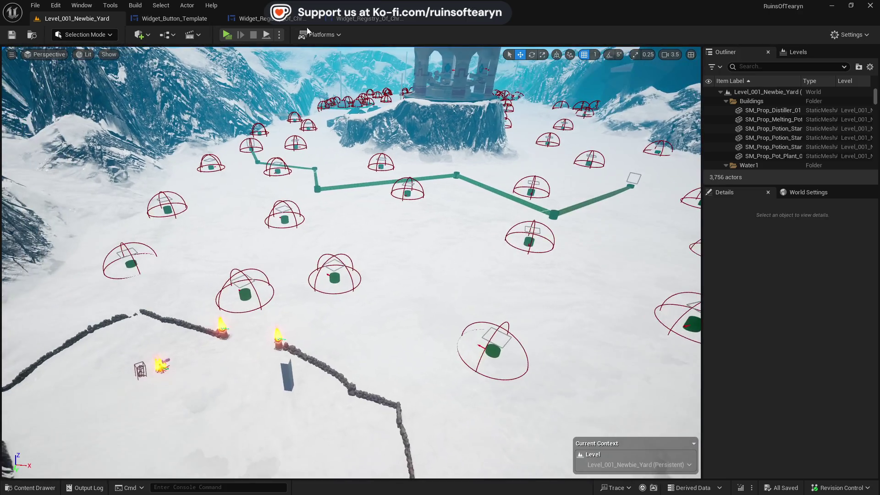
key(alt+p)
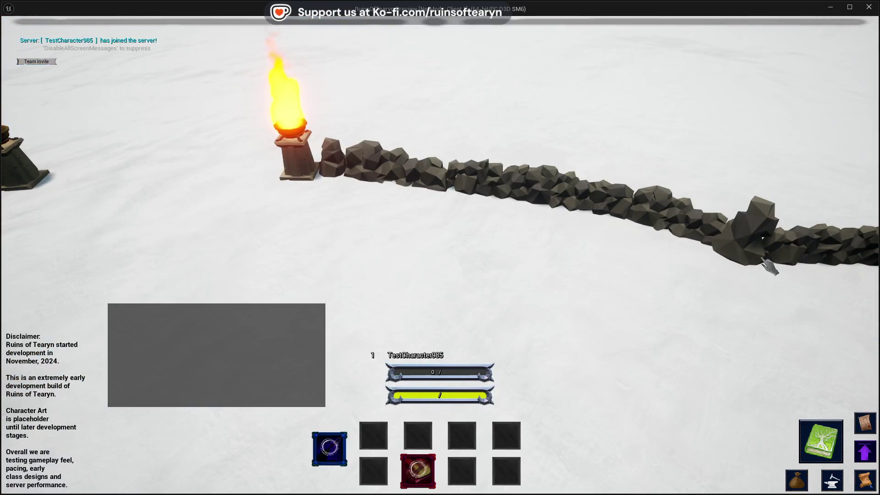
Open the in-game Registry of Chronicles panel and scroll through its creature list
click(800, 452)
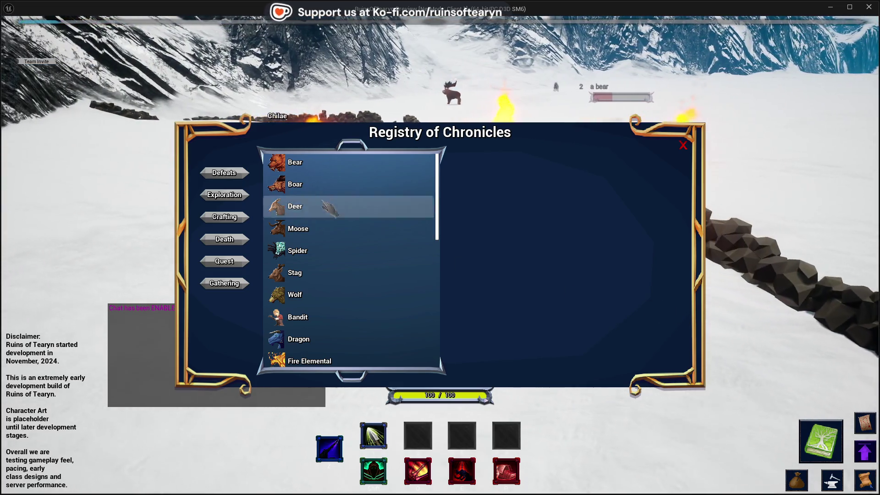
scroll(345, 179, down, 5)
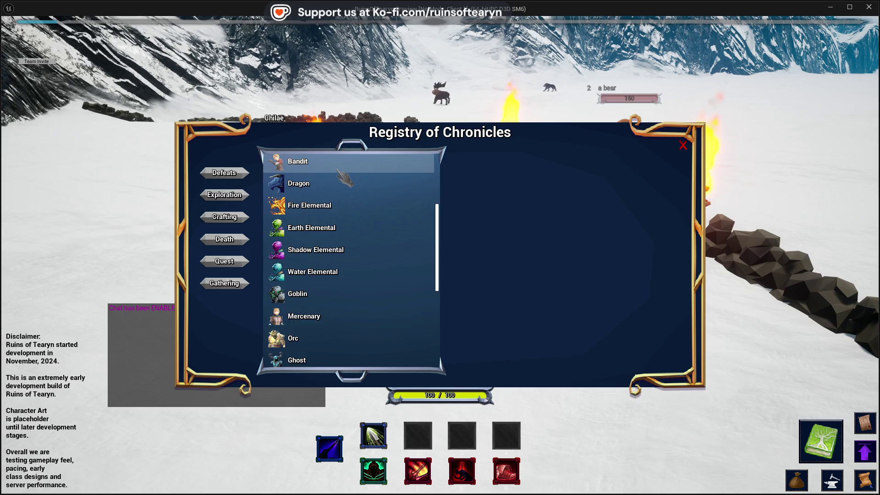
scroll(339, 213, up, 5)
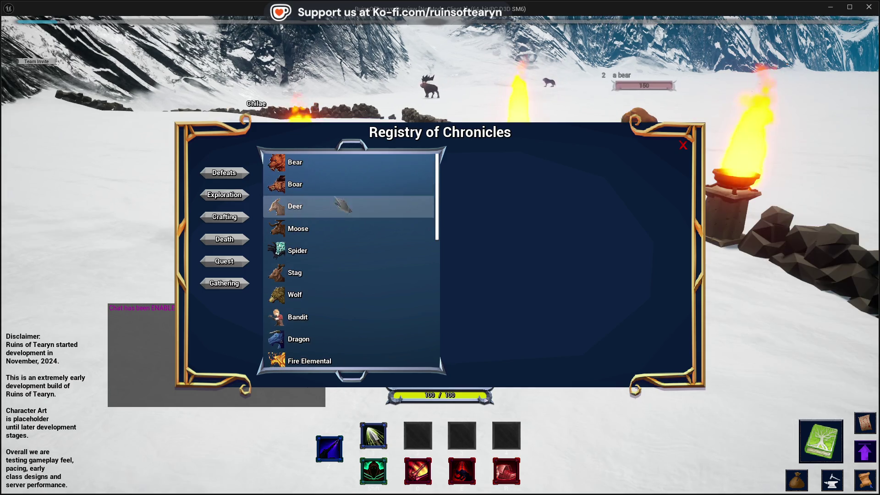
View the Deer, Spider and Stag reward tracks, then stop the play preview
click(358, 162)
click(393, 206)
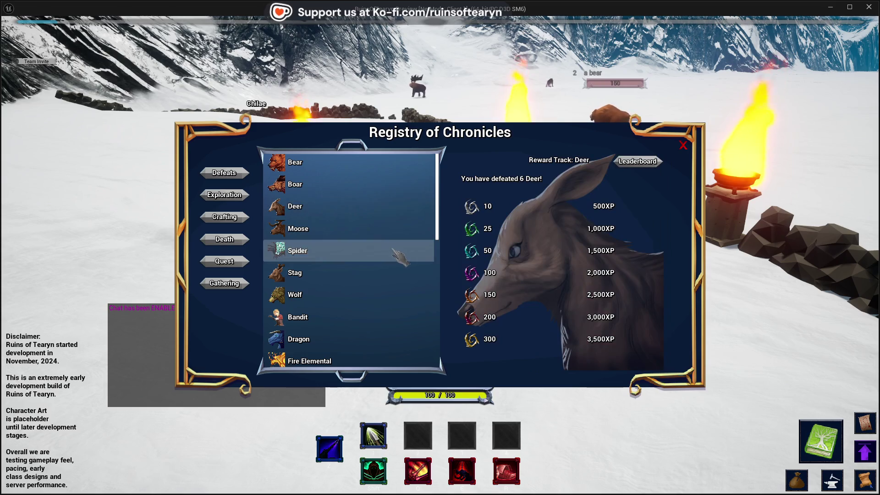
click(399, 251)
click(399, 273)
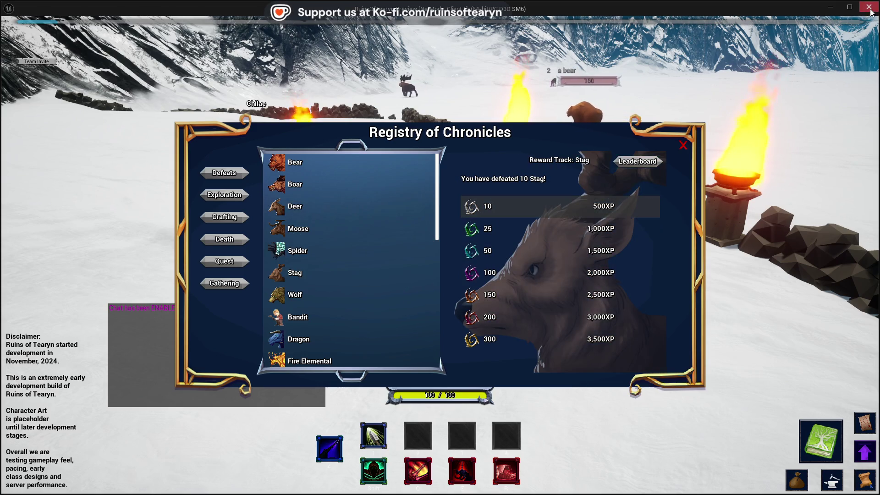
key(Escape)
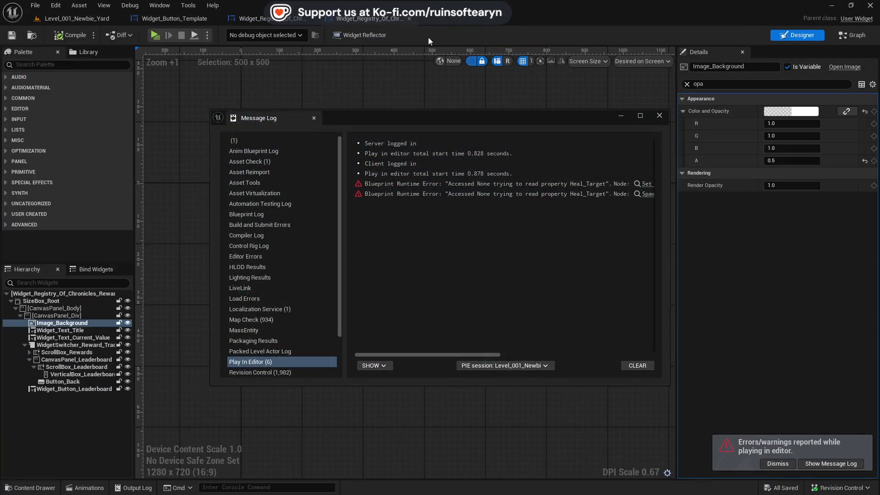
Close the message log and set the reward-track background's Render Opacity to 0.3
click(661, 118)
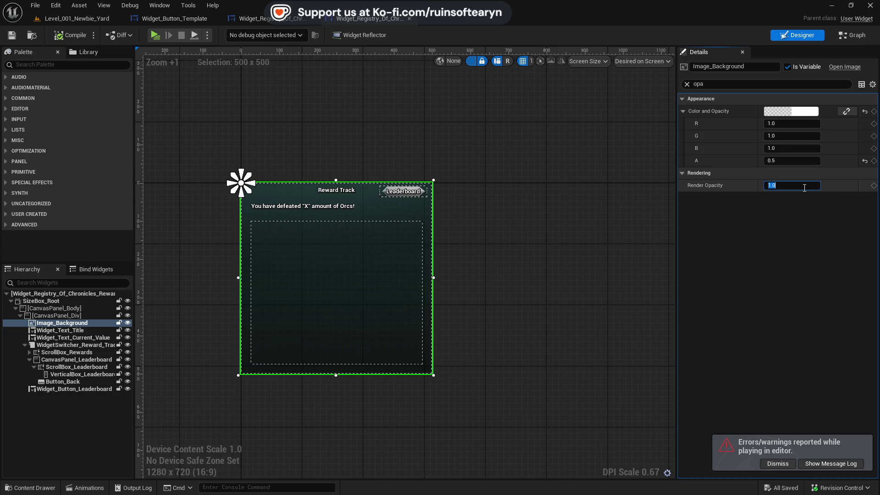
text(0.3)
key(Return)
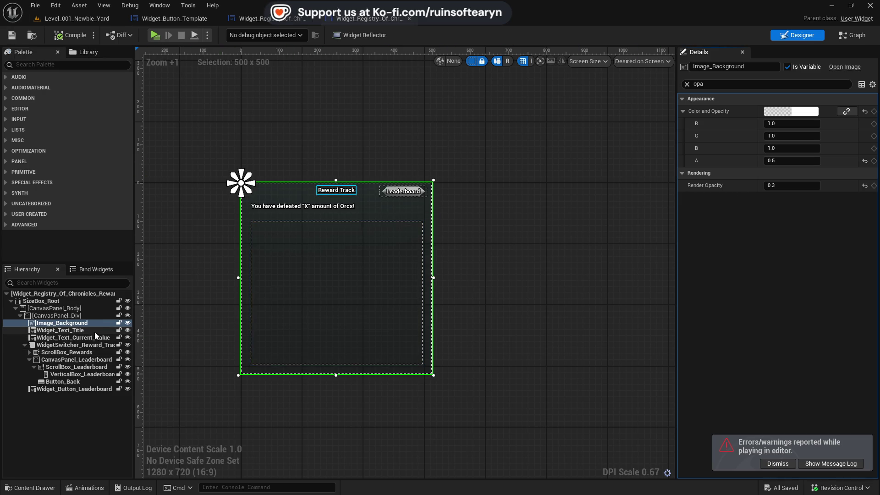
Clear the Details search filter, save the widget and return to the level tab
click(687, 83)
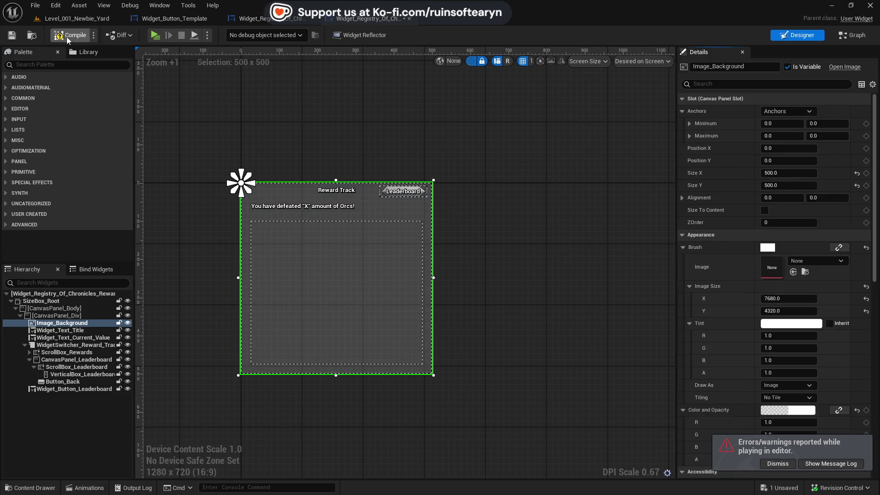
click(10, 36)
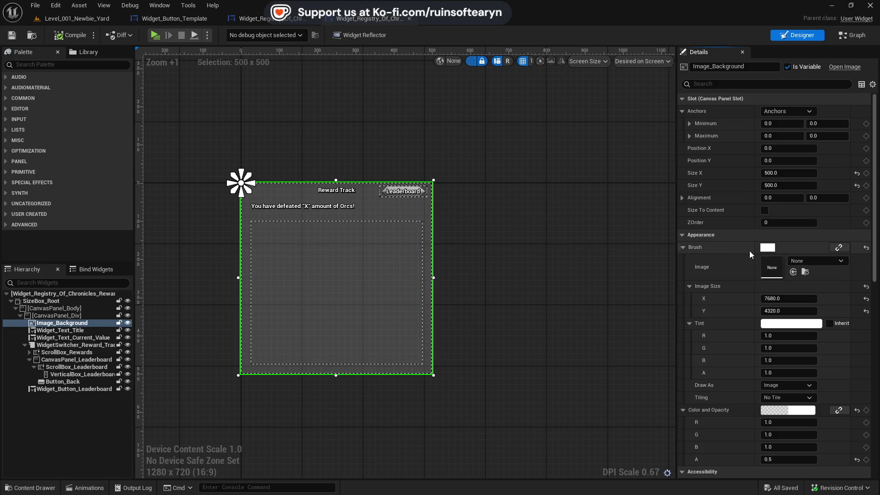
click(115, 19)
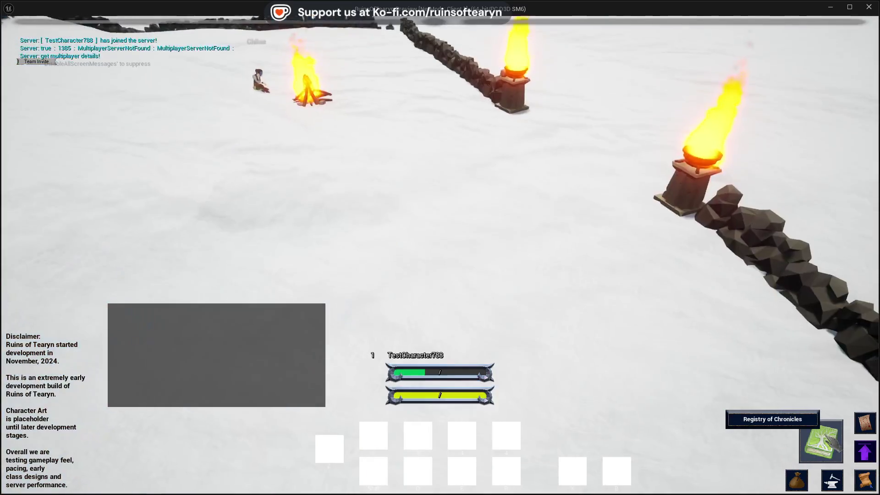
Open the in-game Registry and view the Bear, Boar, Fire Elemental, Bandit and Wolf reward tracks
click(832, 442)
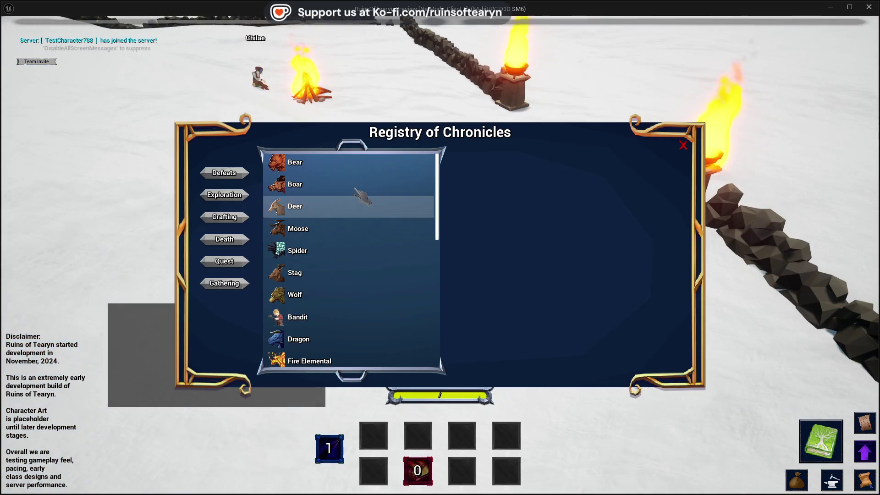
click(344, 170)
click(349, 183)
scroll(380, 270, down, 4)
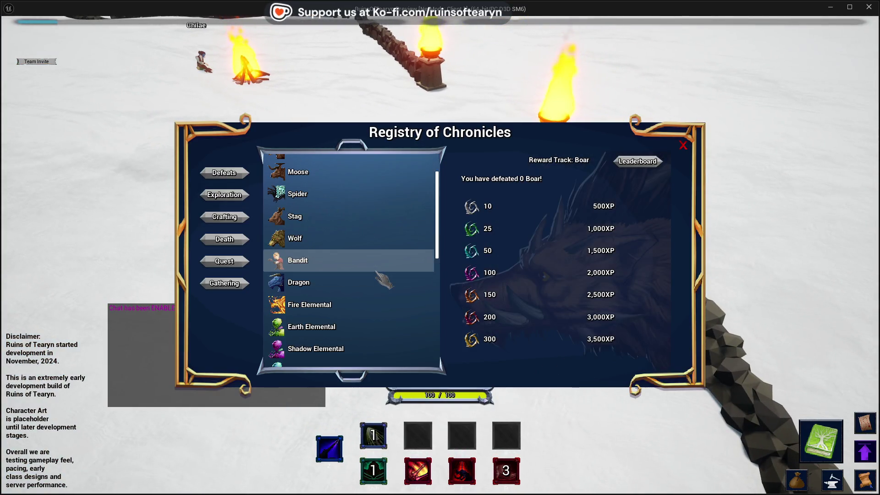
click(372, 268)
click(358, 220)
click(359, 199)
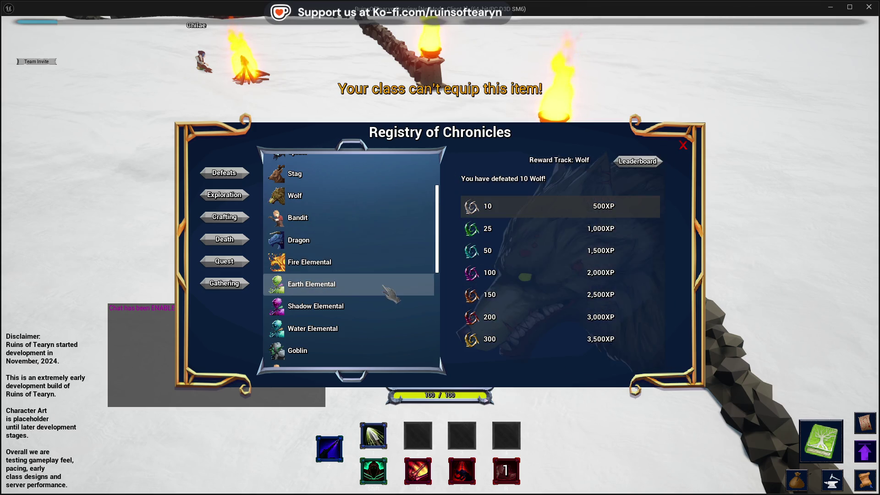
Scroll down the Defeats list to view the Reaper, ViroVyn and Scagentae reward tracks
scroll(385, 288, down, 3)
scroll(385, 293, down, 3)
click(360, 309)
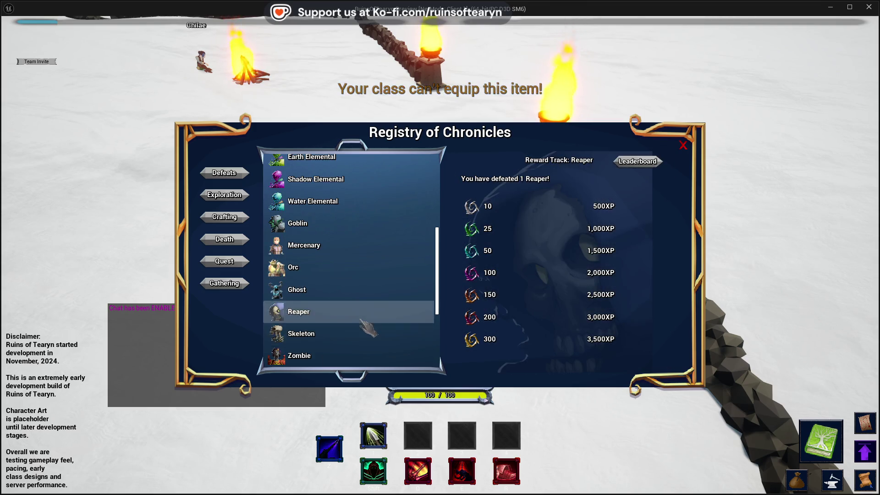
scroll(360, 305, down, 4)
click(355, 289)
click(358, 300)
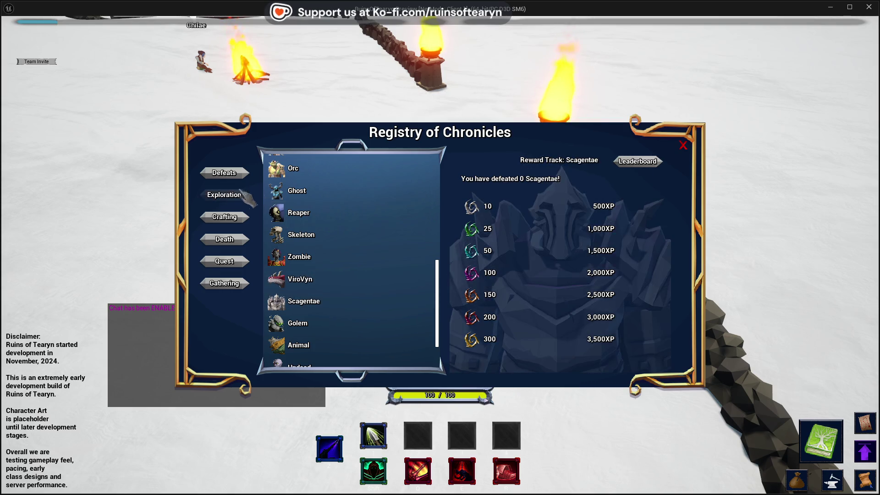
Switch through the Exploration and Crafting categories, then back to Defeats
click(243, 193)
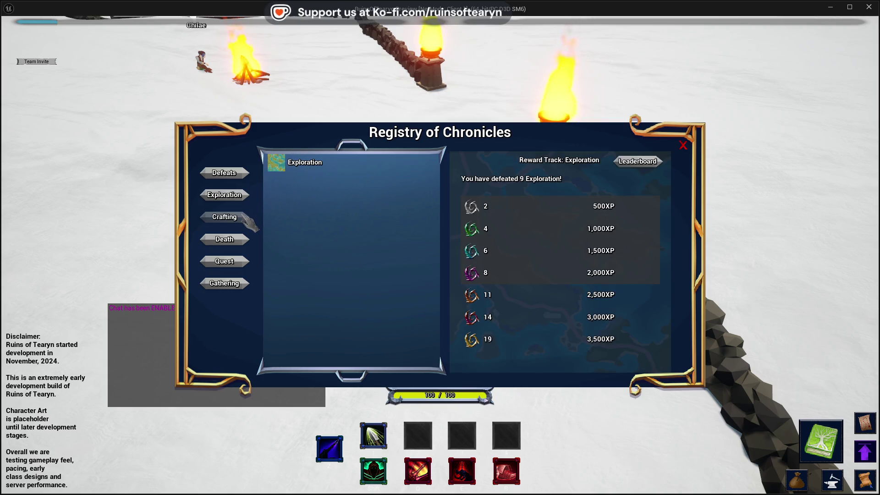
click(252, 197)
click(324, 175)
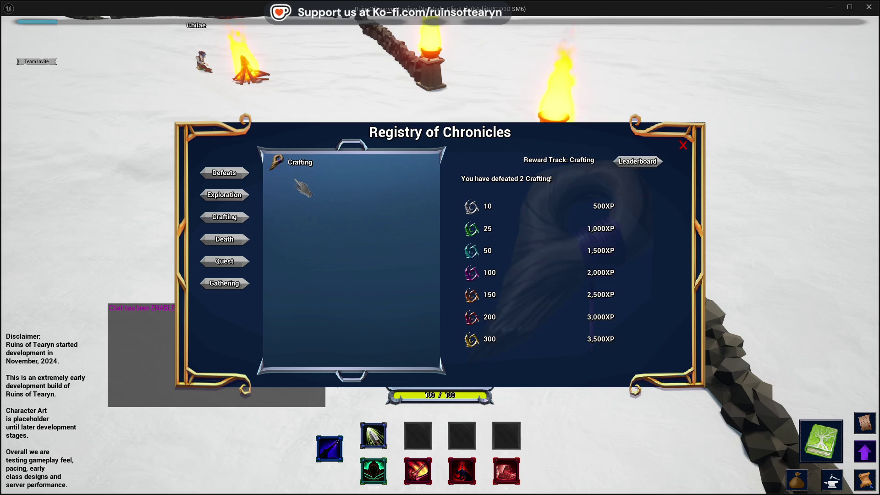
click(236, 173)
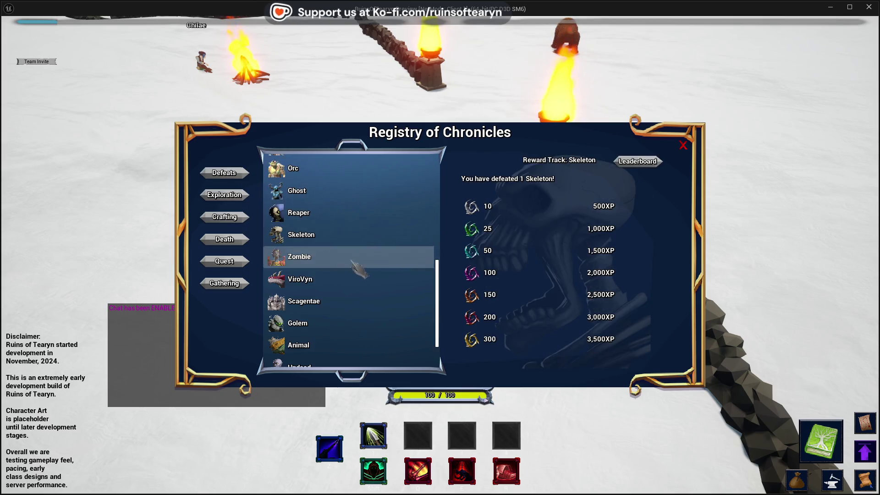
View the Scagentae, Skeleton, Zombie and ViroVyn tracks, ending on Golem with 4 defeated
click(362, 303)
click(392, 236)
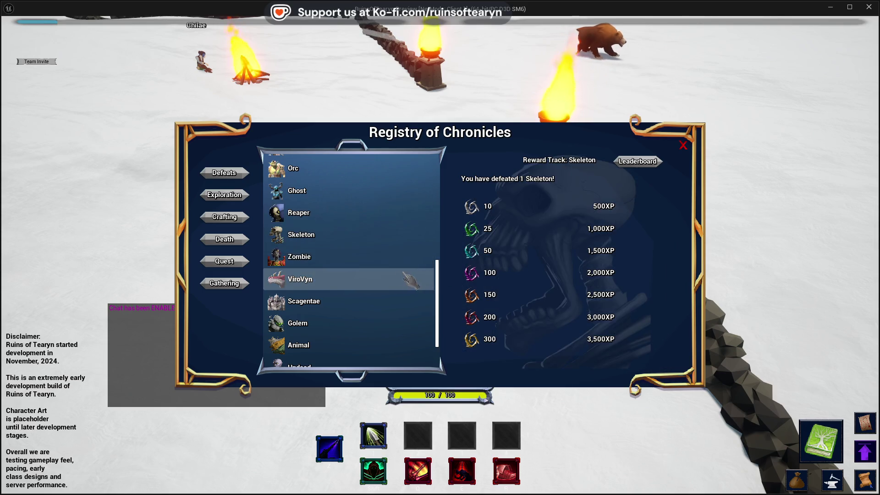
click(365, 264)
click(364, 280)
click(367, 301)
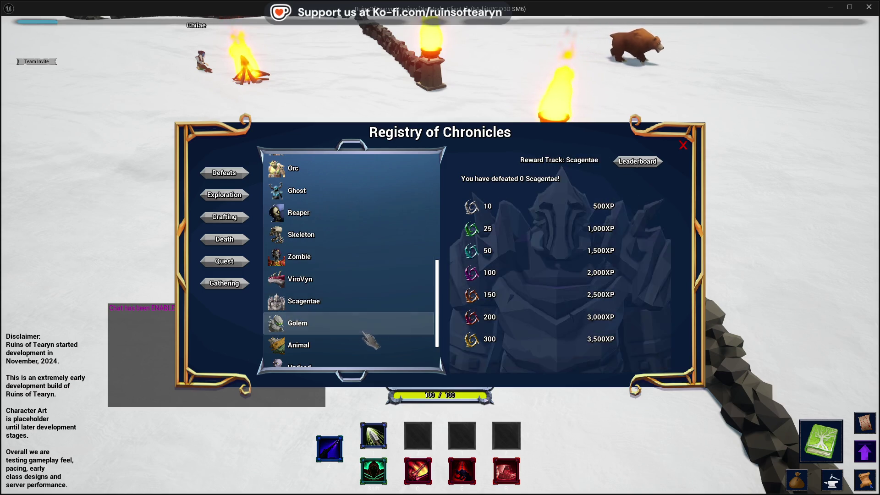
click(372, 323)
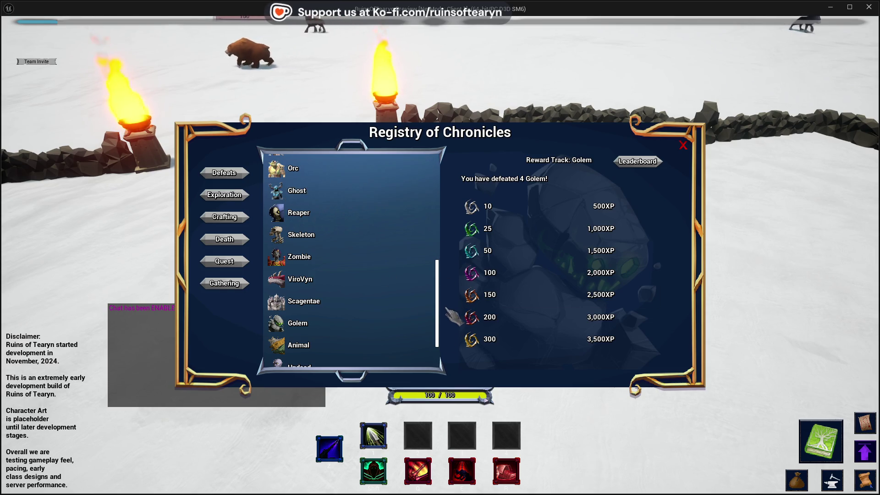
scroll(440, 282, up, 5)
scroll(440, 281, down, 4)
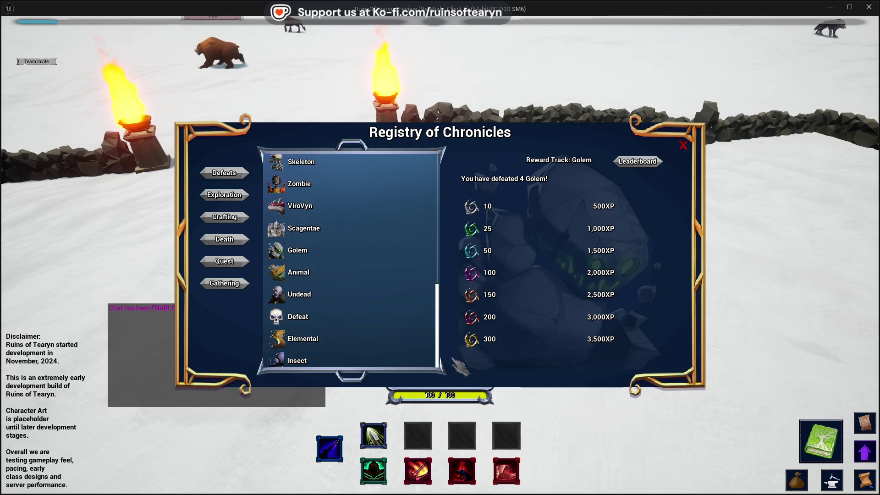
scroll(440, 282, up, 5)
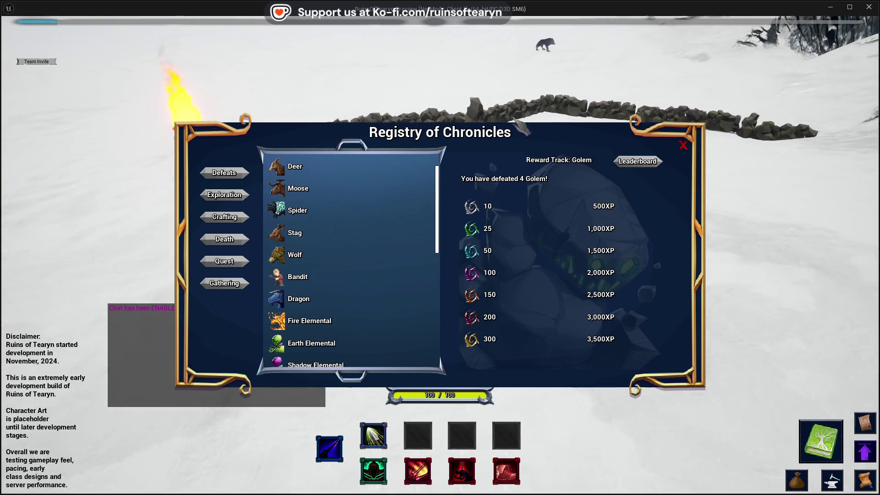
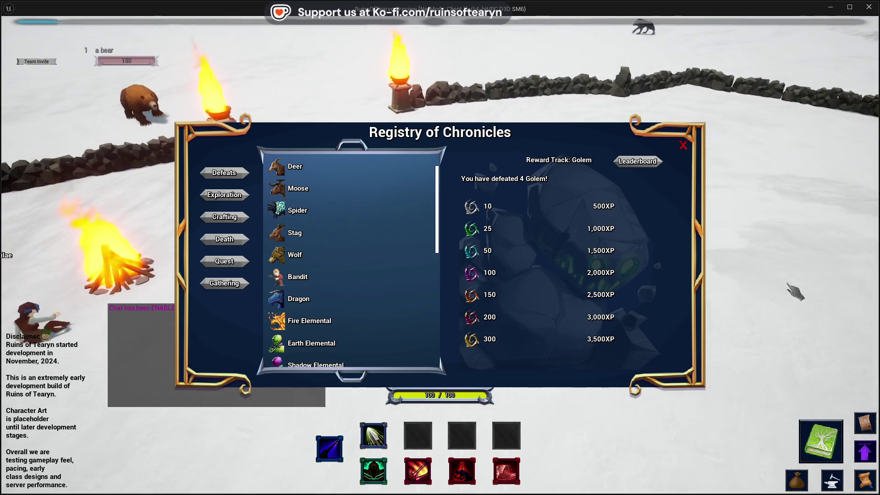
View the Exploration and Gathering category reward tracks, then return to the Defeats list
click(224, 217)
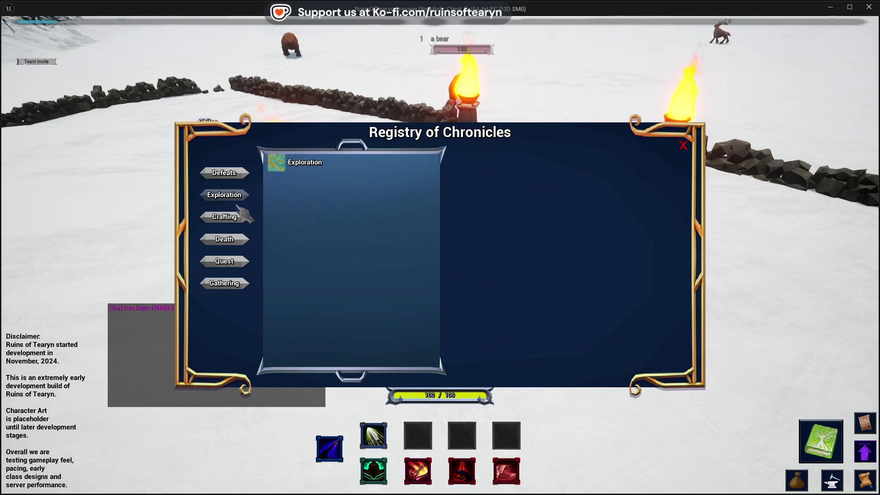
click(372, 183)
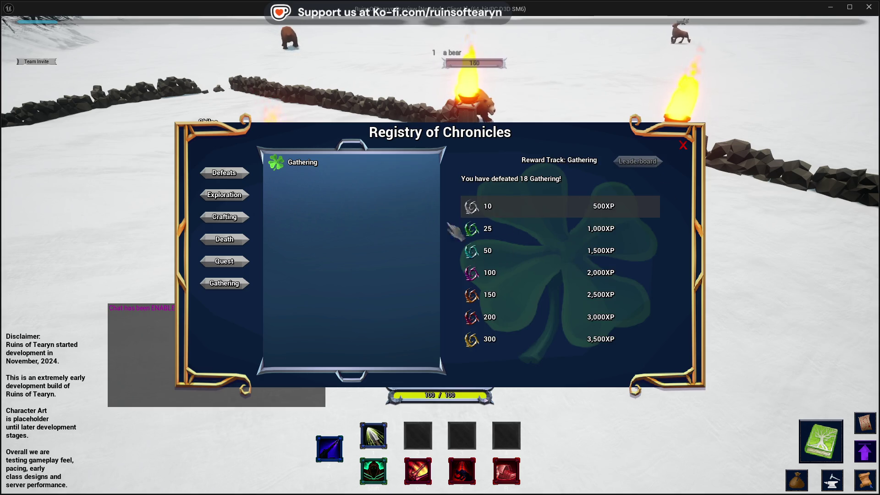
click(224, 172)
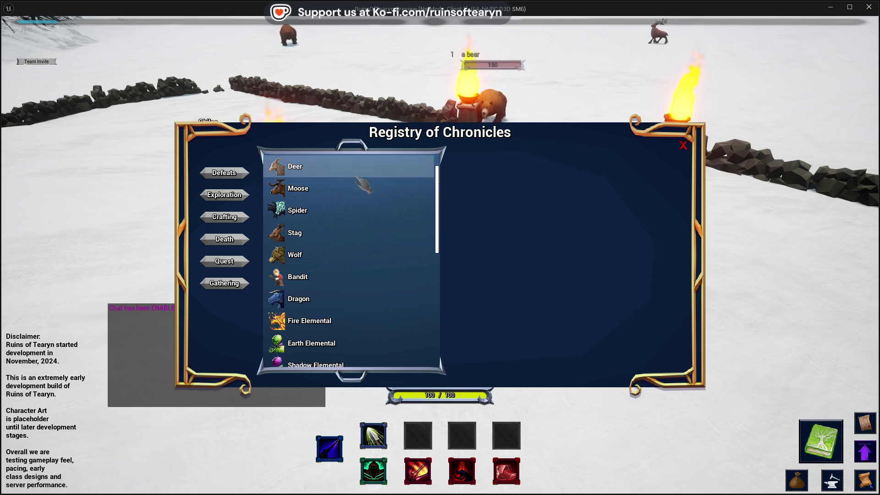
Check the Spider, Earth Elemental and Orc creature reward tracks
click(364, 210)
click(369, 298)
click(369, 343)
scroll(371, 303, down, 3)
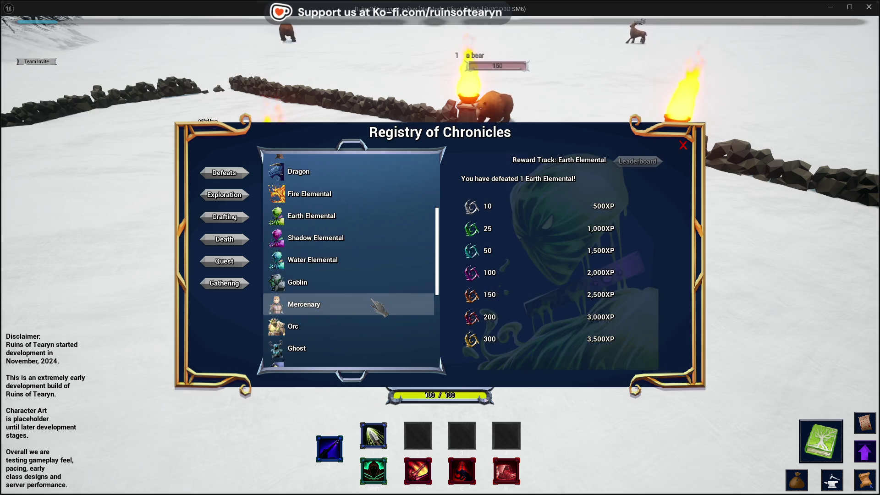
click(371, 289)
scroll(367, 298, up, 5)
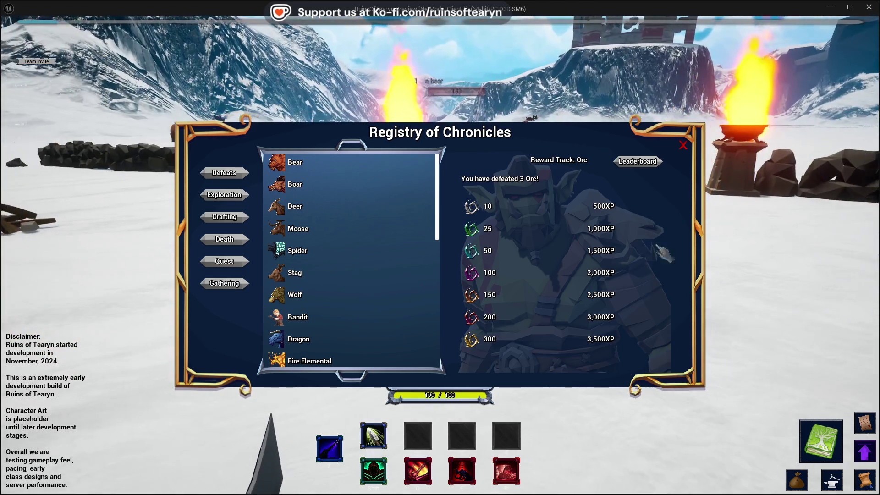
Check the Boar, Deer, Stag, Bandit, Dragon and Bear reward tracks, then close the registry
click(296, 208)
click(334, 184)
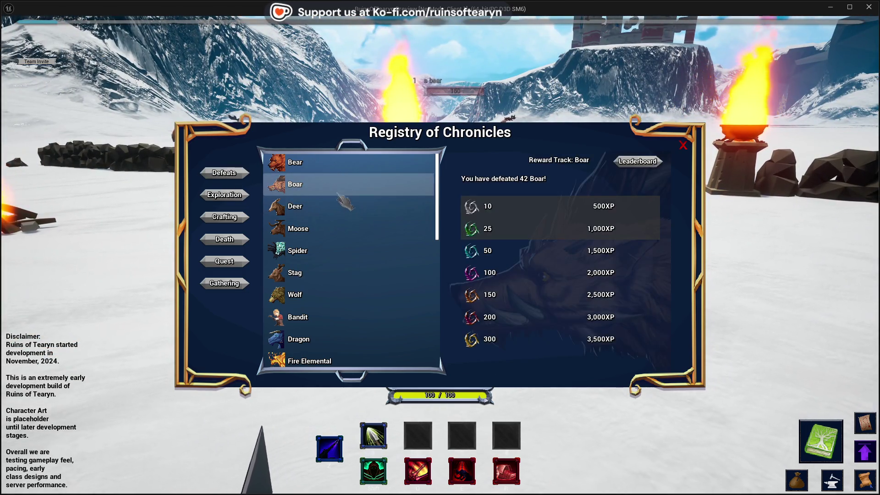
click(340, 208)
click(348, 273)
click(353, 317)
click(353, 338)
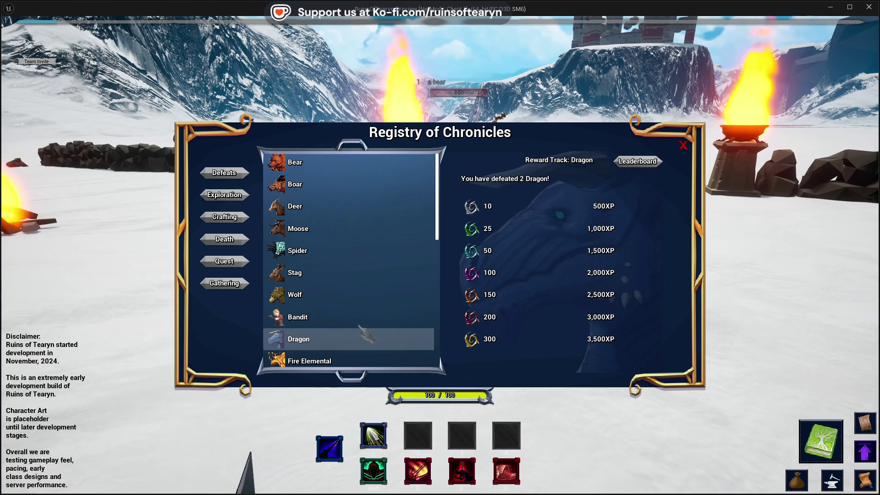
click(349, 205)
click(342, 162)
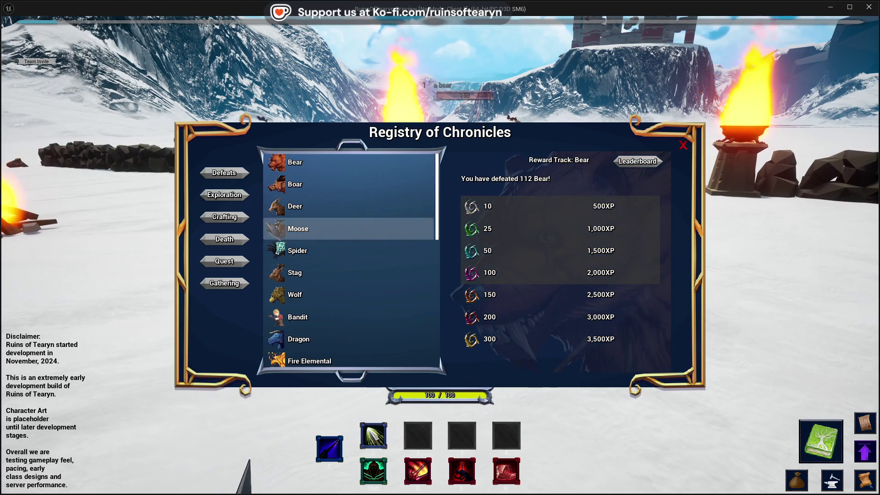
click(221, 176)
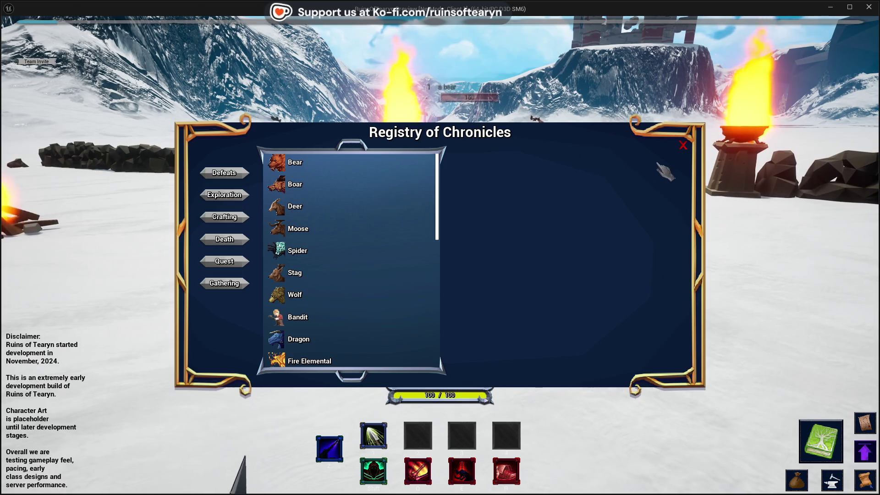
click(682, 146)
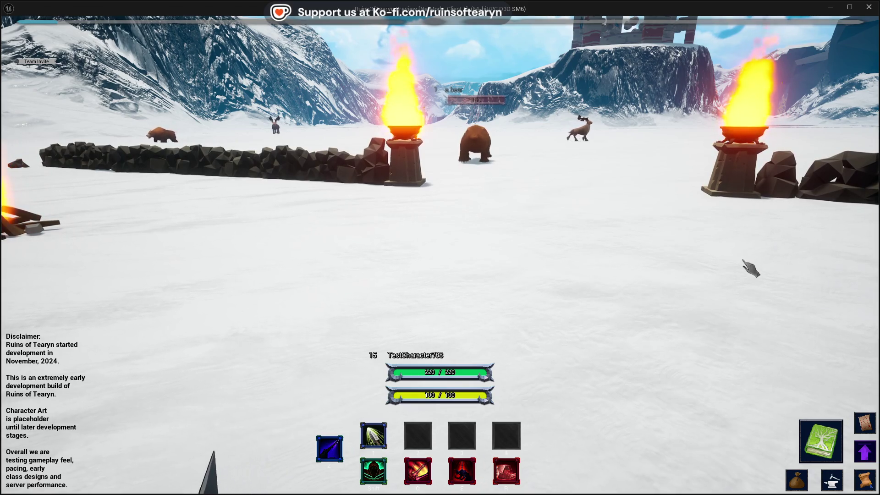
Stop Play In Editor, dismiss the runtime error Message Log, and fly toward the level props
click(868, 7)
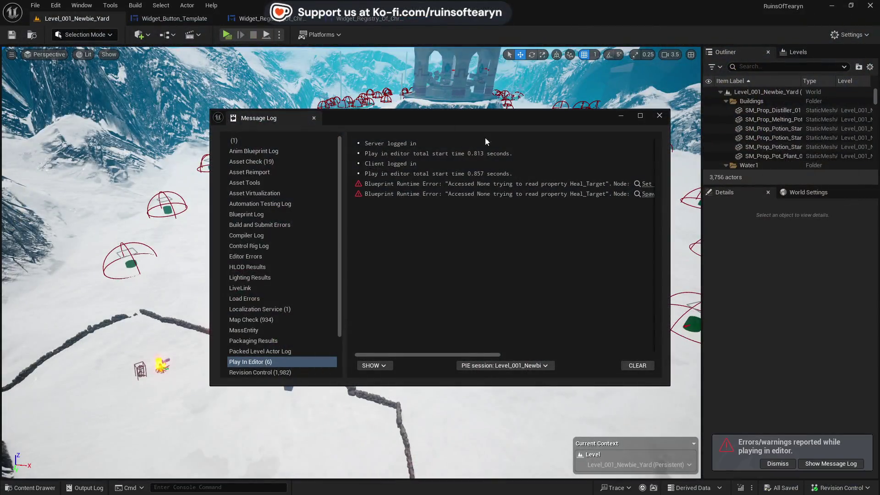
click(661, 117)
key(ctrl+space)
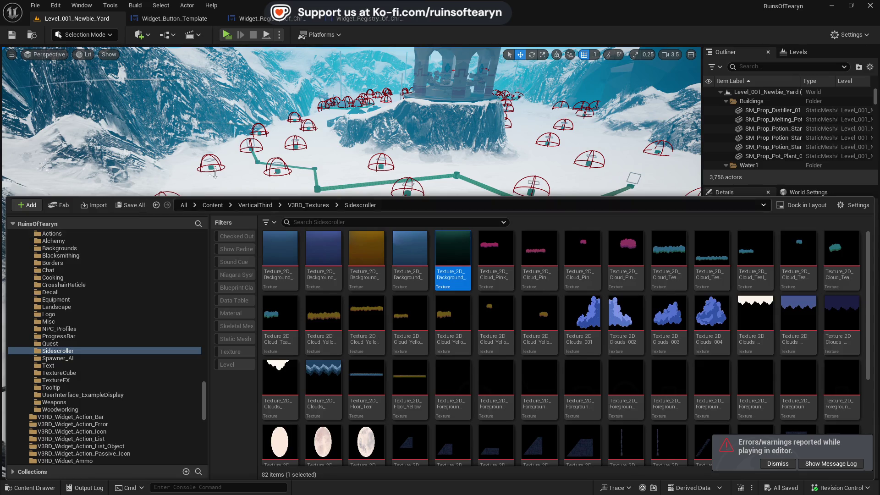
mouse_move(215, 174)
mouse_down()
mouse_move(275, 174)
mouse_move(230, 192)
mouse_move(285, 179)
mouse_move(238, 197)
mouse_move(184, 189)
mouse_up()
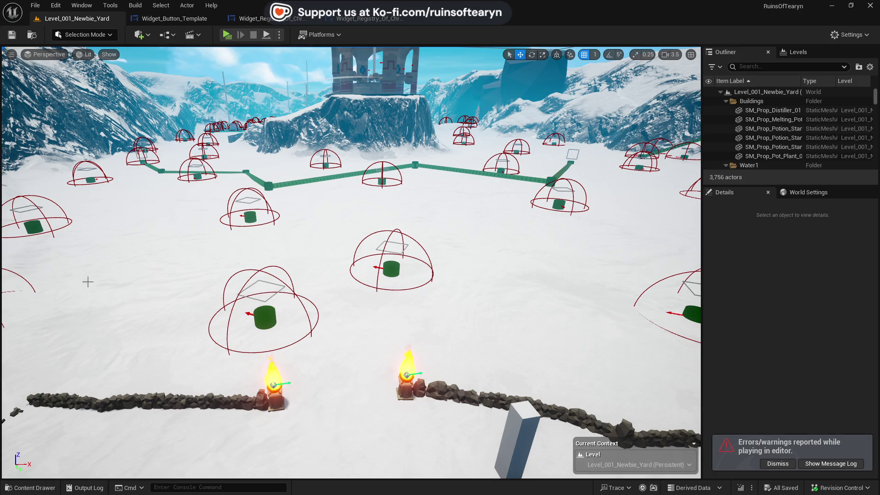
Toggle the Content Drawer, then select and deselect the sky actor in the viewport
click(30, 488)
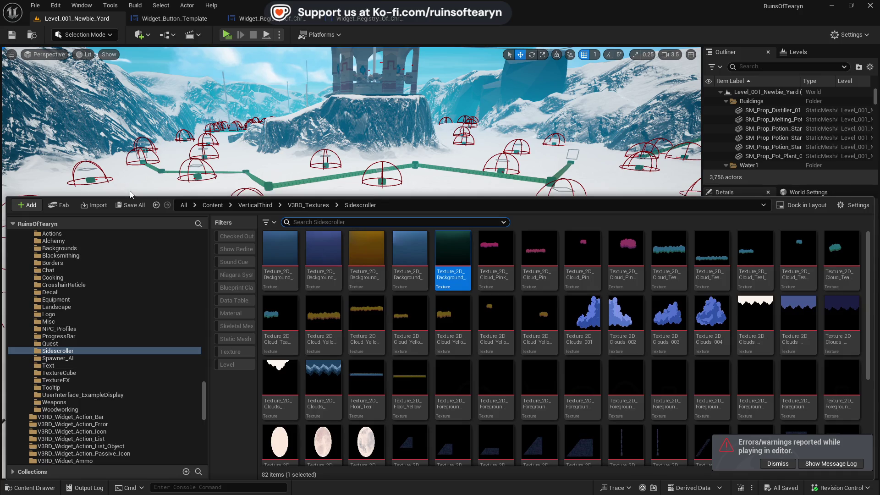
click(30, 488)
scroll(348, 229, up, 3)
right_click(278, 100)
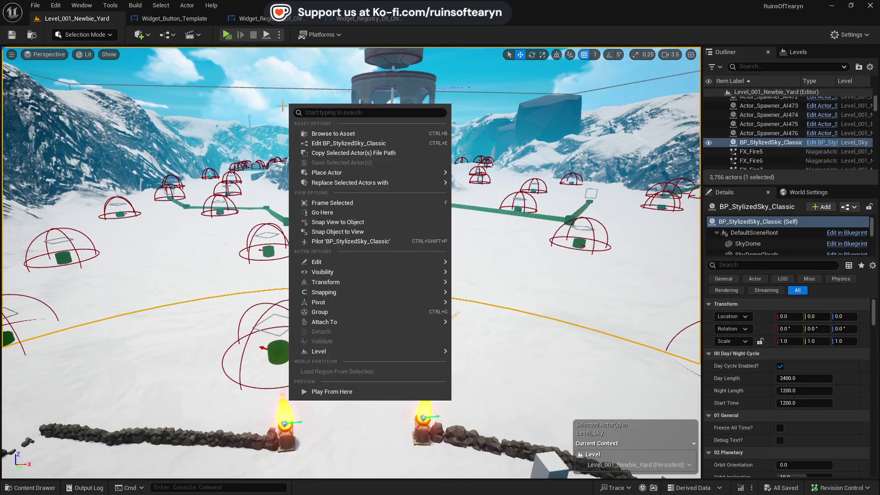
click(251, 108)
key(Escape)
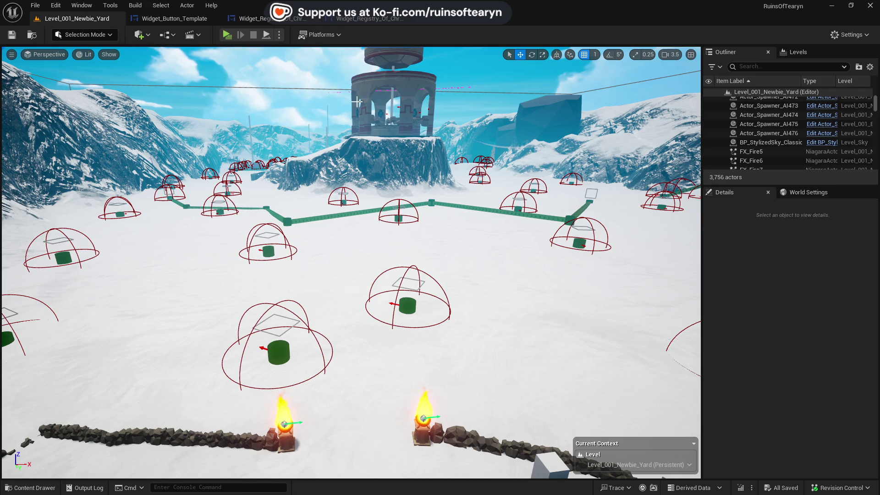
scroll(365, 112, up, 5)
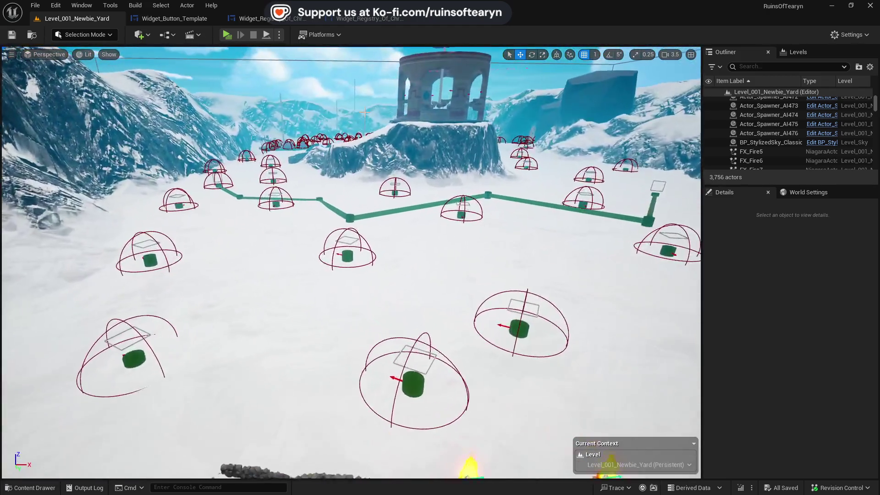